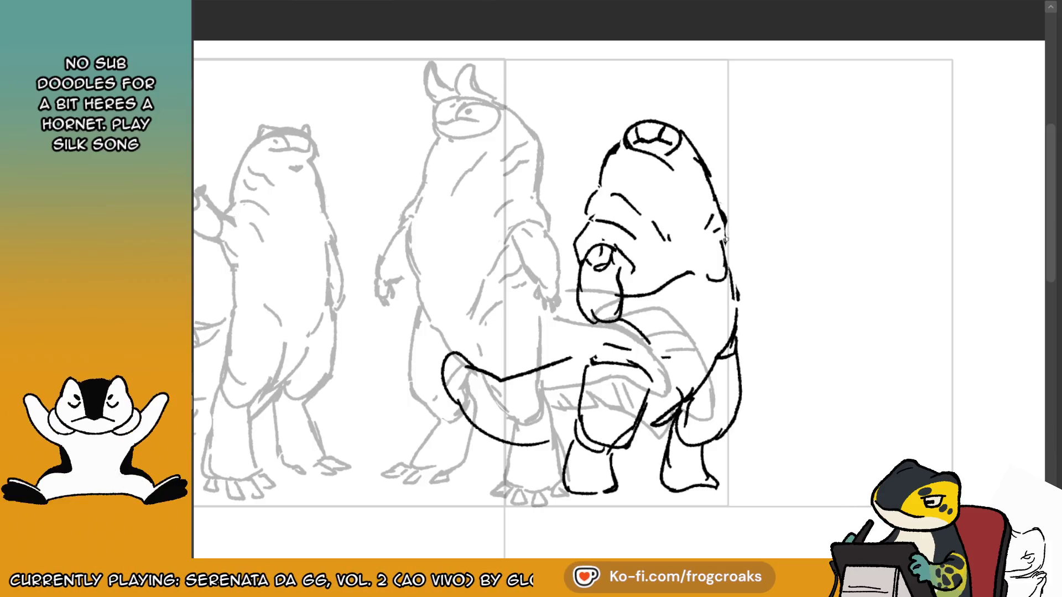
Redraw the right figure's mouth, right edge, belly line and thicker upper tail, then view the shar-pei photo.
{"action": "key", "text": "ctrl+z"}
{"action": "key", "text": "ctrl+z"}
{"action": "left_click_drag", "start_coordinate": [627, 320], "coordinate": [667, 318]}
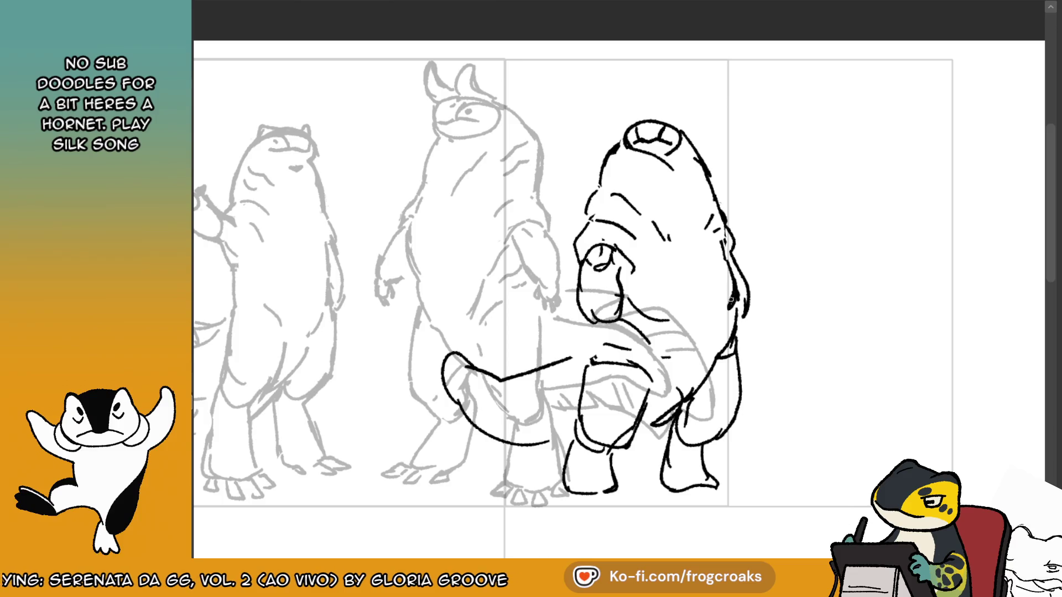
{"action": "left_click_drag", "start_coordinate": [734, 304], "coordinate": [737, 326]}
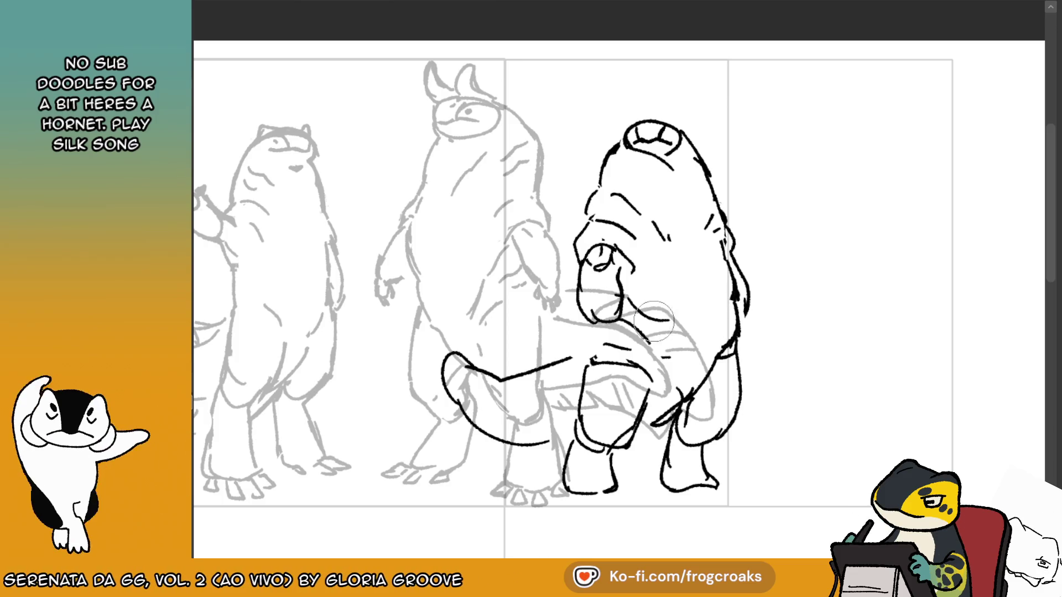
{"action": "left_click_drag", "start_coordinate": [630, 305], "coordinate": [663, 320]}
{"action": "left_click_drag", "start_coordinate": [585, 328], "coordinate": [586, 356]}
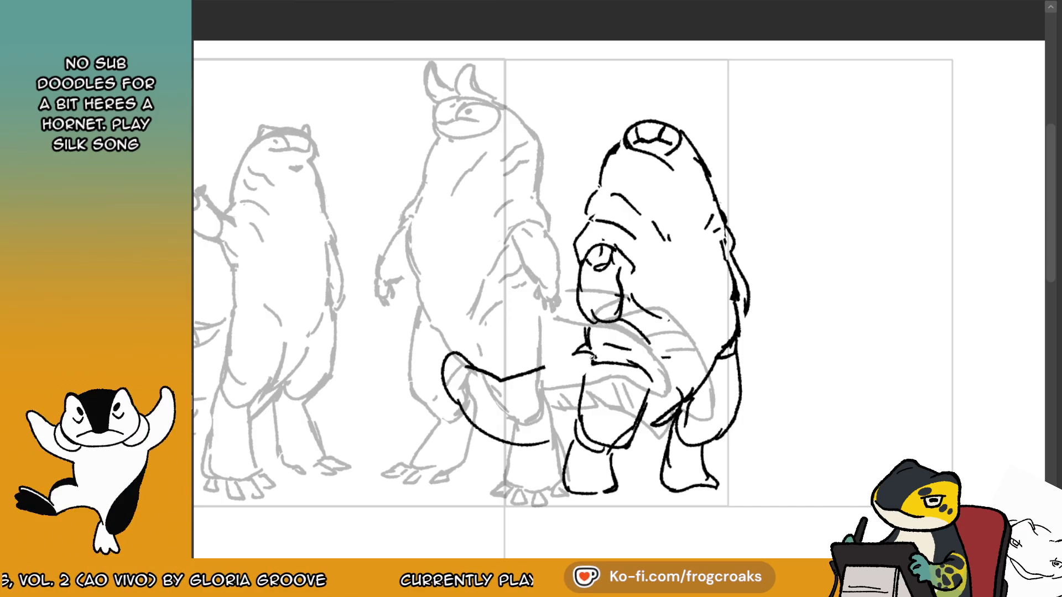
{"action": "left_click_drag", "start_coordinate": [581, 357], "coordinate": [456, 363]}
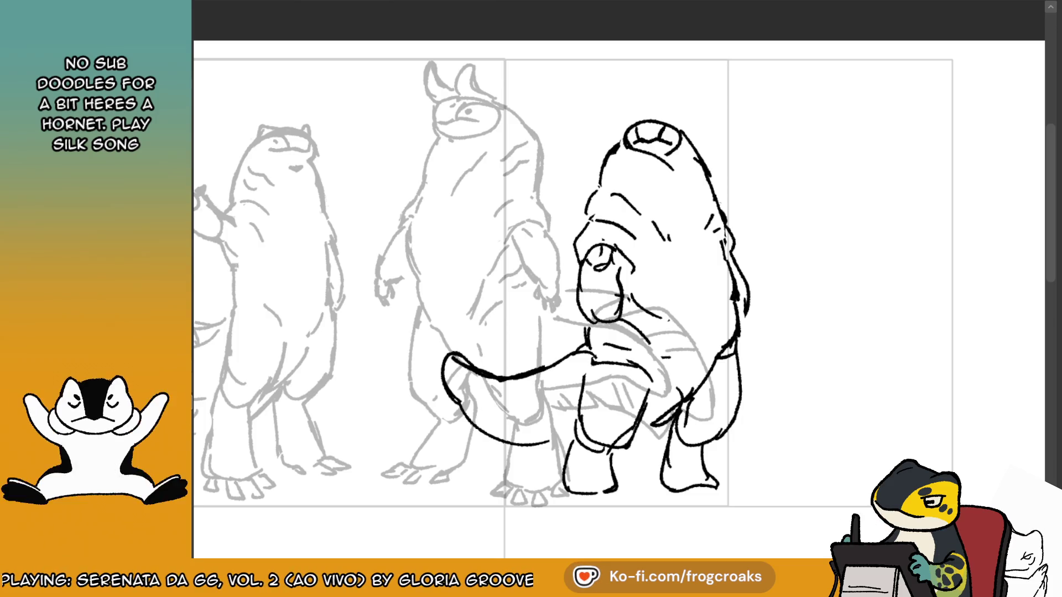
{"action": "key", "text": "ctrl+Tab"}
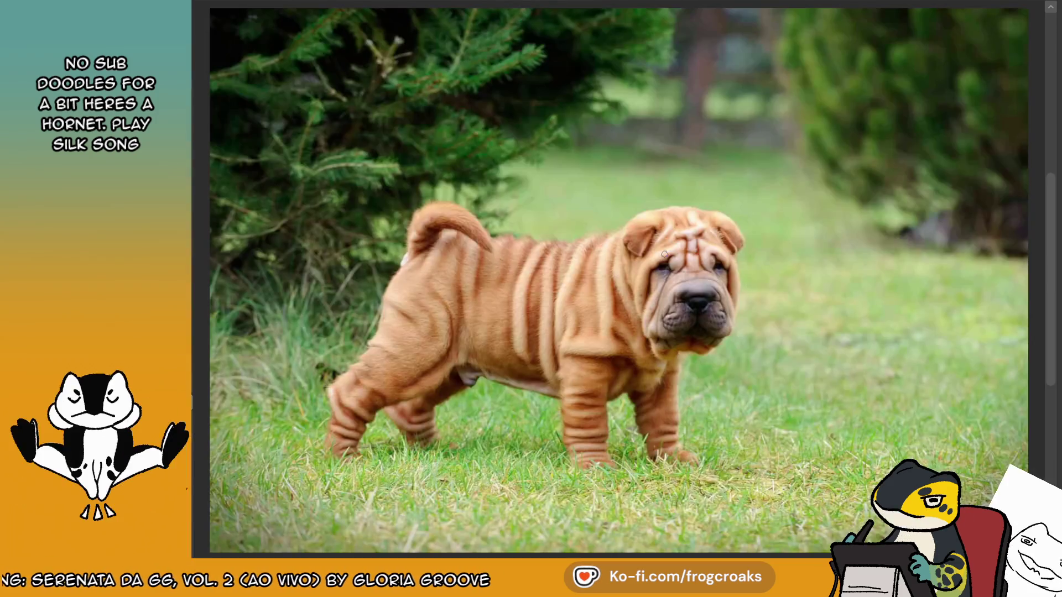
{"action": "scroll", "coordinate": [463, 408], "scroll_direction": "up", "scroll_amount": 3}
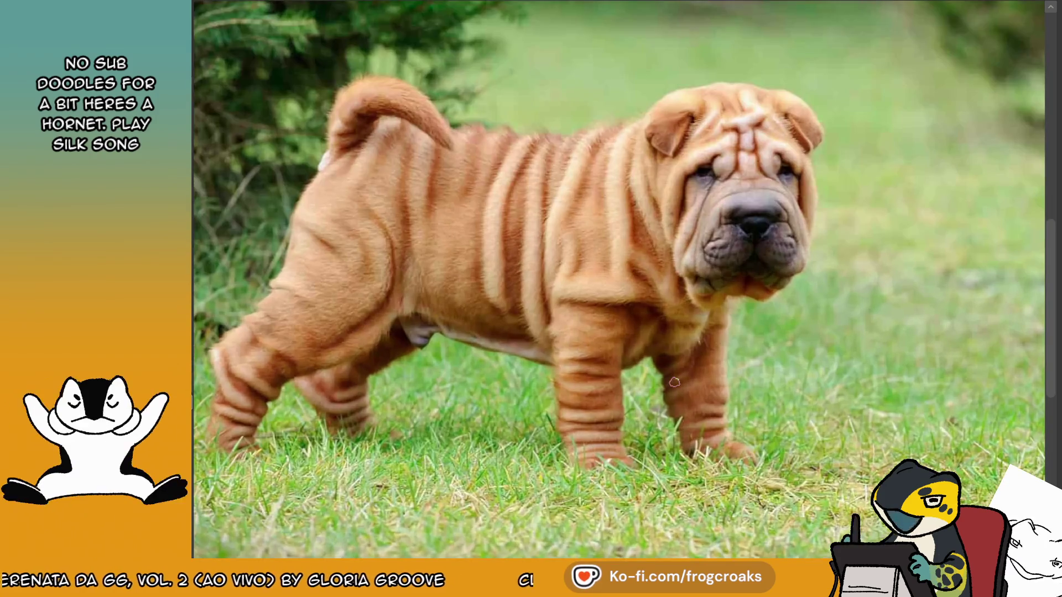
{"action": "scroll", "coordinate": [674, 382], "scroll_direction": "down", "scroll_amount": 1}
{"action": "scroll", "coordinate": [674, 382], "scroll_direction": "up", "scroll_amount": 2}
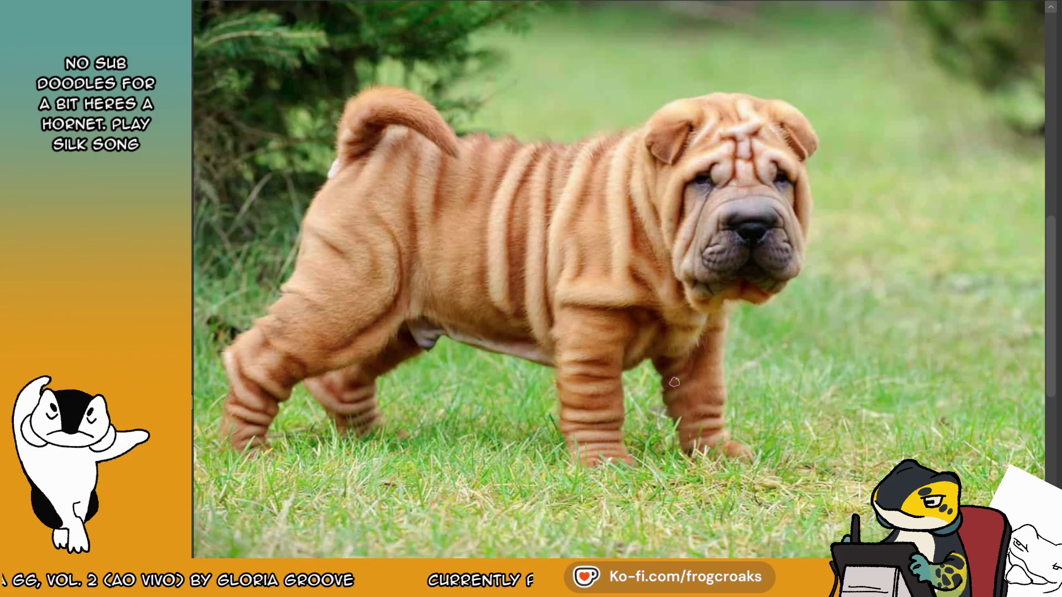
{"action": "scroll", "coordinate": [674, 383], "scroll_direction": "down", "scroll_amount": 1}
{"action": "scroll", "coordinate": [452, 141], "scroll_direction": "up", "scroll_amount": 2}
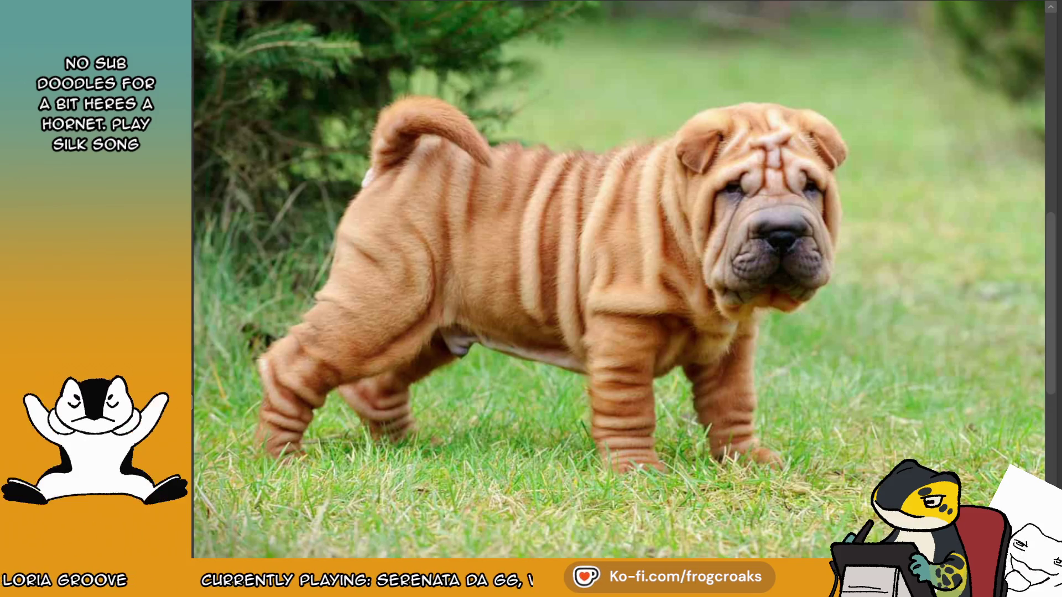
{"action": "scroll", "coordinate": [603, 243], "scroll_direction": "down", "scroll_amount": 2}
Draw the shar-pei's solid black nose, muzzle lines and chin curve.
{"action": "mouse_move", "coordinate": [821, 71]}
{"action": "left_mouse_down"}
{"action": "mouse_move", "coordinate": [781, 94]}
{"action": "mouse_move", "coordinate": [807, 69]}
{"action": "mouse_move", "coordinate": [888, 84]}
{"action": "mouse_move", "coordinate": [897, 107]}
{"action": "left_mouse_up"}
{"action": "key", "text": "ctrl+z"}
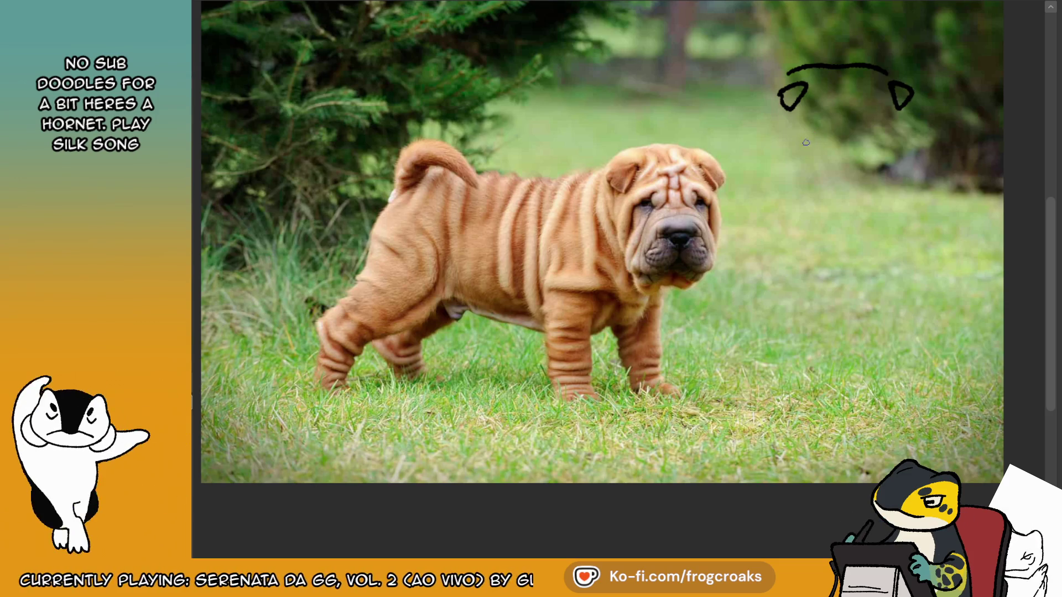
{"action": "mouse_move", "coordinate": [811, 136]}
{"action": "left_mouse_down"}
{"action": "mouse_move", "coordinate": [878, 129]}
{"action": "mouse_move", "coordinate": [877, 140]}
{"action": "mouse_move", "coordinate": [845, 109]}
{"action": "mouse_move", "coordinate": [859, 139]}
{"action": "left_mouse_up"}
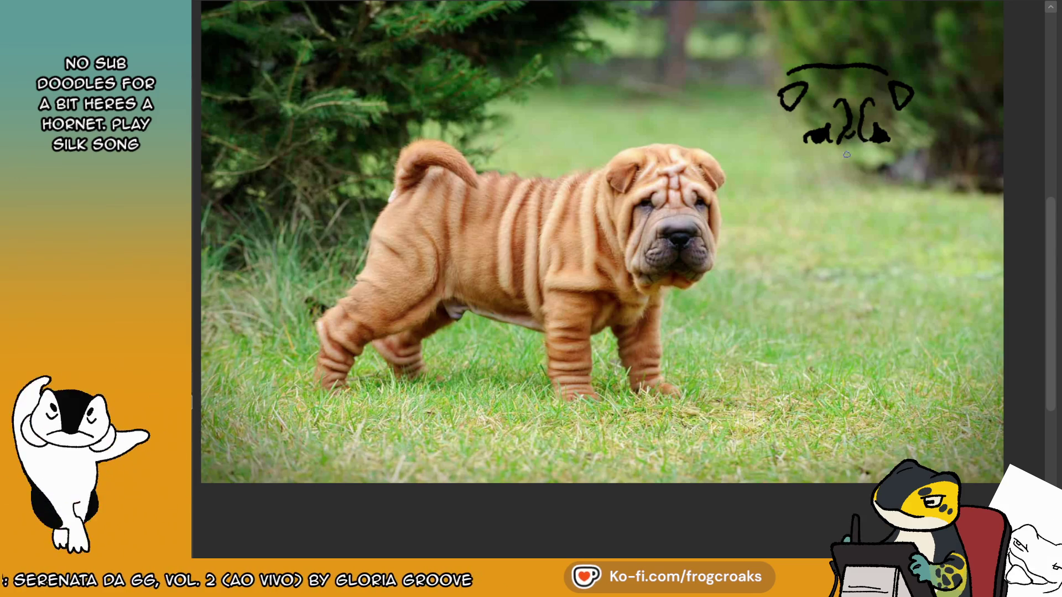
{"action": "left_click_drag", "start_coordinate": [809, 133], "coordinate": [797, 178]}
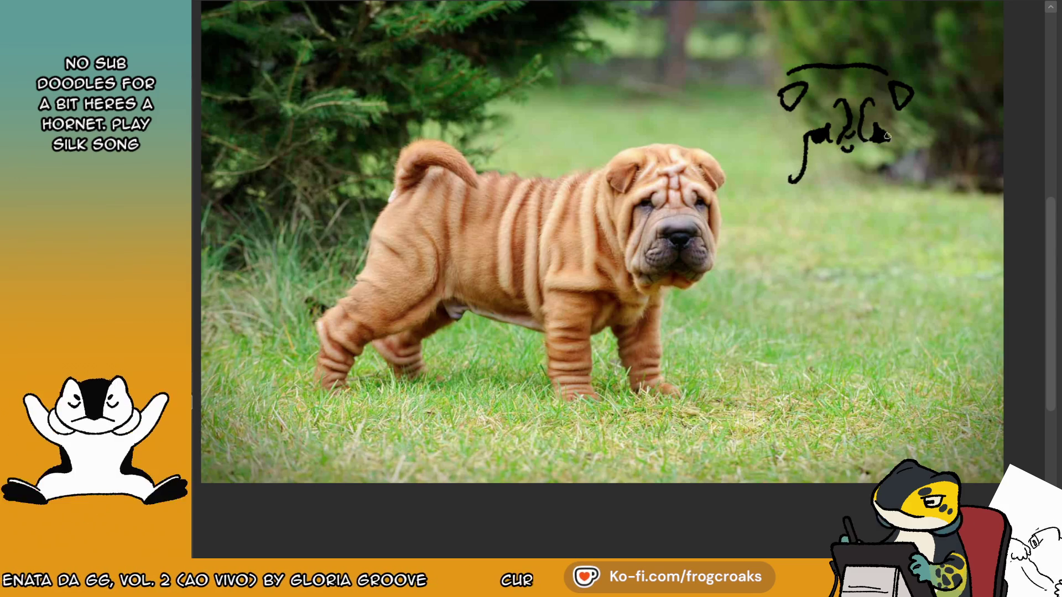
{"action": "left_click_drag", "start_coordinate": [883, 136], "coordinate": [899, 139]}
{"action": "mouse_move", "coordinate": [824, 160]}
{"action": "left_mouse_down"}
{"action": "mouse_move", "coordinate": [816, 199]}
{"action": "mouse_move", "coordinate": [866, 189]}
{"action": "mouse_move", "coordinate": [850, 196]}
{"action": "mouse_move", "coordinate": [854, 221]}
{"action": "mouse_move", "coordinate": [830, 226]}
{"action": "mouse_move", "coordinate": [879, 224]}
{"action": "left_mouse_up"}
{"action": "mouse_move", "coordinate": [818, 208]}
{"action": "left_mouse_down"}
{"action": "mouse_move", "coordinate": [822, 225]}
{"action": "mouse_move", "coordinate": [865, 237]}
{"action": "mouse_move", "coordinate": [887, 228]}
{"action": "left_mouse_up"}
{"action": "mouse_move", "coordinate": [826, 246]}
{"action": "left_mouse_down"}
{"action": "mouse_move", "coordinate": [885, 242]}
{"action": "mouse_move", "coordinate": [896, 180]}
{"action": "left_mouse_up"}
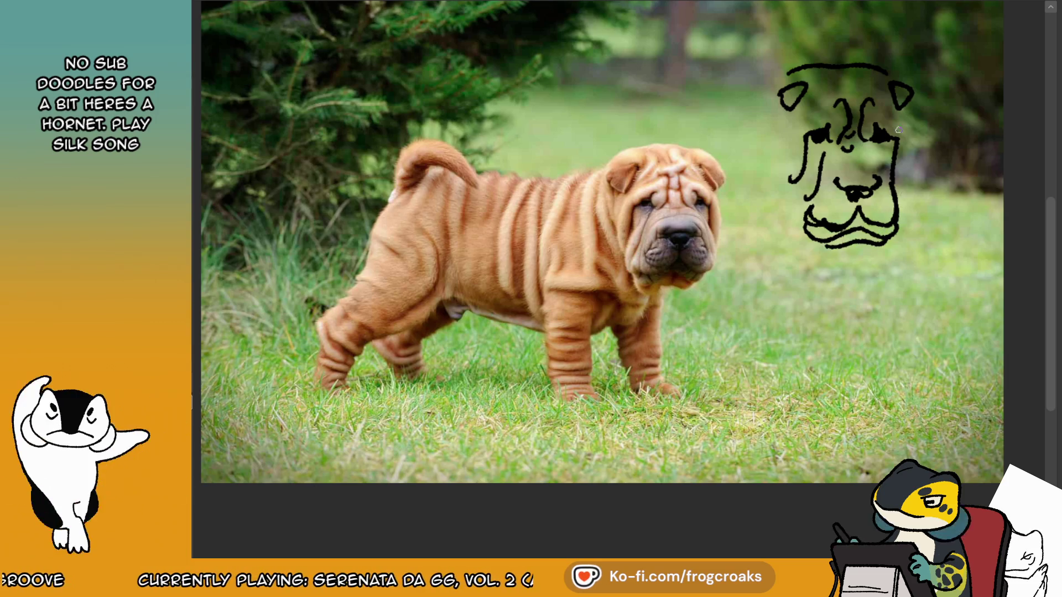
{"action": "key", "text": "ctrl+z"}
Outline the left side of the head and add jowl, cheek and eye-crease folds.
{"action": "left_click_drag", "start_coordinate": [901, 133], "coordinate": [907, 198]}
{"action": "left_click_drag", "start_coordinate": [780, 124], "coordinate": [774, 177]}
{"action": "key", "text": "ctrl+z"}
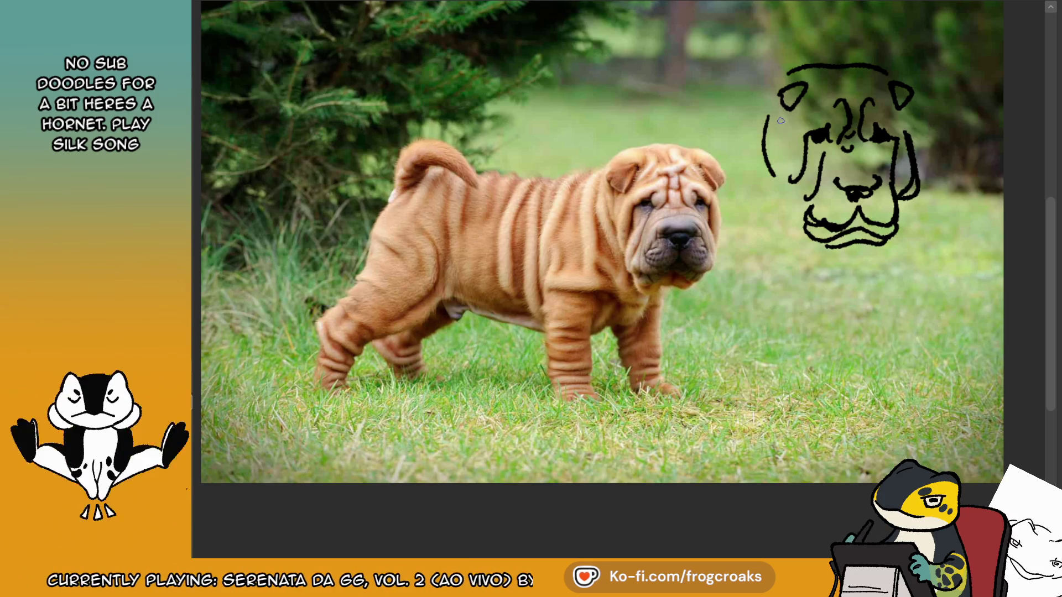
{"action": "key", "text": "ctrl+z"}
{"action": "mouse_move", "coordinate": [792, 126]}
{"action": "left_mouse_down"}
{"action": "mouse_move", "coordinate": [777, 169]}
{"action": "mouse_move", "coordinate": [796, 220]}
{"action": "left_mouse_up"}
{"action": "key", "text": "ctrl+z"}
{"action": "mouse_move", "coordinate": [786, 69]}
{"action": "left_mouse_down"}
{"action": "mouse_move", "coordinate": [748, 138]}
{"action": "mouse_move", "coordinate": [773, 208]}
{"action": "mouse_move", "coordinate": [775, 254]}
{"action": "mouse_move", "coordinate": [860, 269]}
{"action": "left_mouse_up"}
{"action": "left_click_drag", "start_coordinate": [894, 145], "coordinate": [895, 196]}
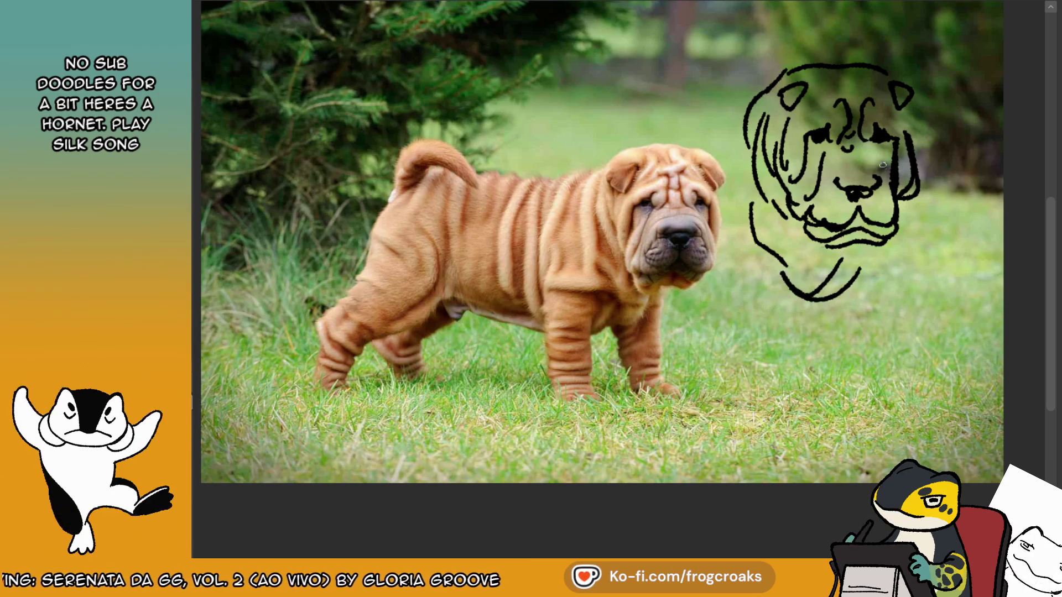
{"action": "left_click_drag", "start_coordinate": [875, 146], "coordinate": [884, 160]}
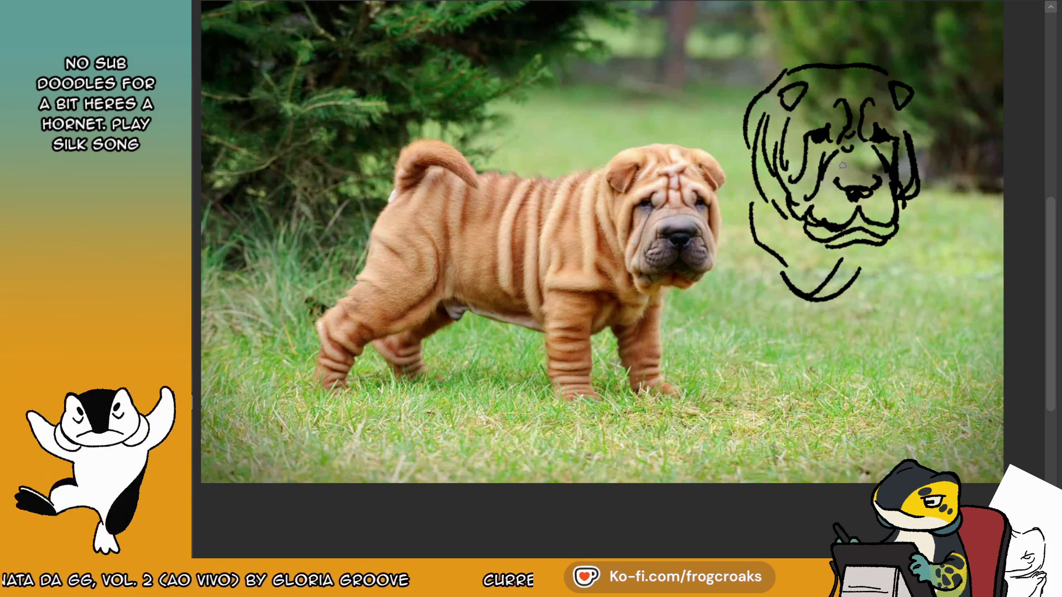
{"action": "mouse_move", "coordinate": [865, 162]}
{"action": "left_mouse_down"}
{"action": "mouse_move", "coordinate": [881, 166]}
{"action": "mouse_move", "coordinate": [833, 165]}
{"action": "left_mouse_up"}
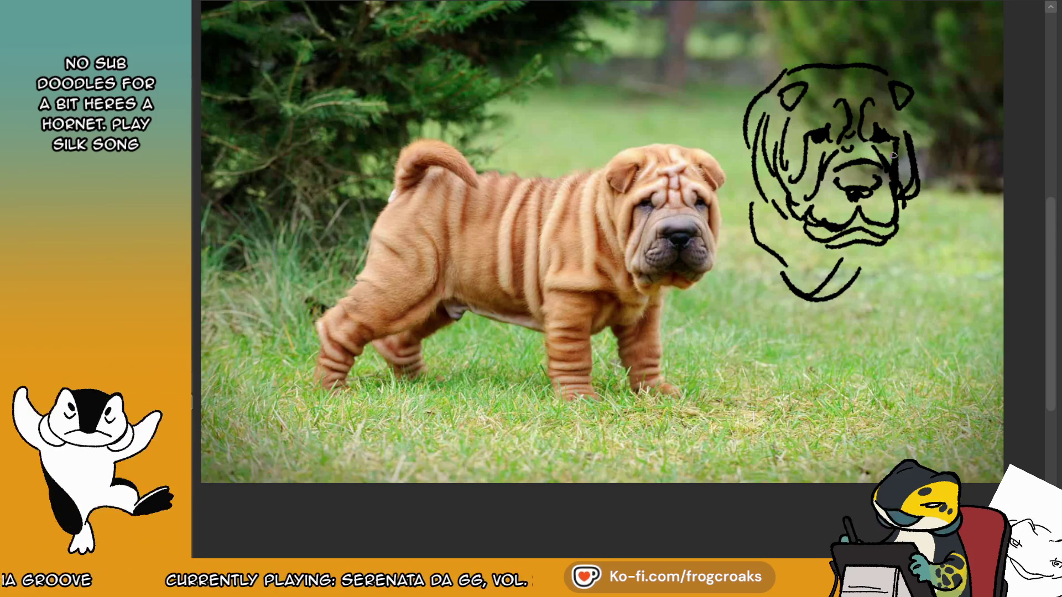
{"action": "left_click_drag", "start_coordinate": [902, 171], "coordinate": [906, 232]}
Outline the right and left ears of the shar-pei head.
{"action": "mouse_move", "coordinate": [887, 90]}
{"action": "left_mouse_down"}
{"action": "mouse_move", "coordinate": [915, 119]}
{"action": "mouse_move", "coordinate": [890, 98]}
{"action": "mouse_move", "coordinate": [920, 111]}
{"action": "left_mouse_up"}
{"action": "left_click_drag", "start_coordinate": [797, 92], "coordinate": [770, 124]}
{"action": "mouse_move", "coordinate": [827, 80]}
{"action": "left_mouse_down"}
{"action": "mouse_move", "coordinate": [807, 105]}
{"action": "mouse_move", "coordinate": [823, 98]}
{"action": "left_mouse_up"}
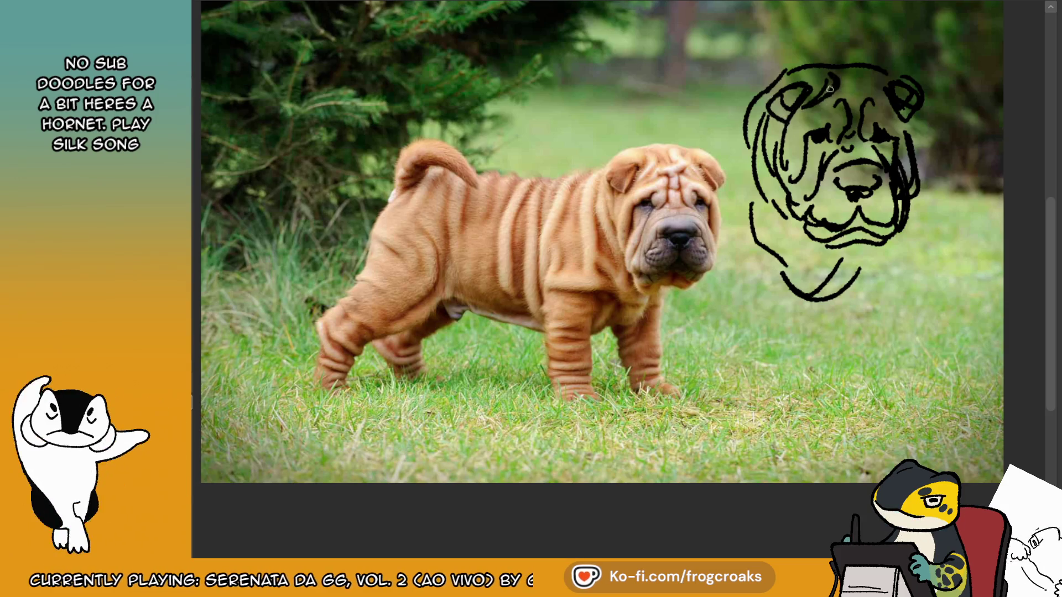
{"action": "left_click_drag", "start_coordinate": [737, 119], "coordinate": [736, 175]}
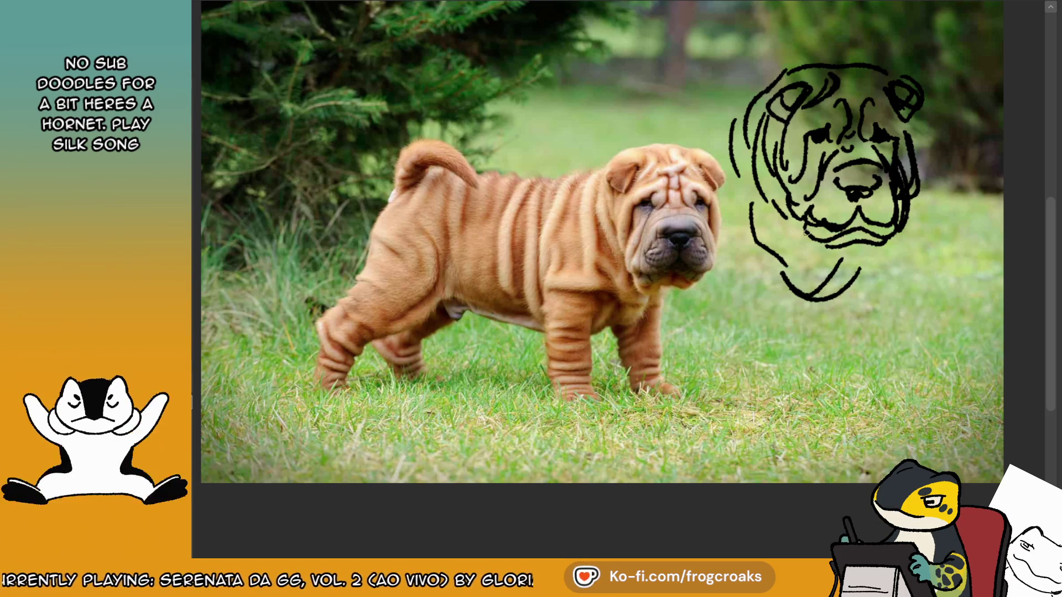
Add folds along the lower left jaw and a vertical fold on the right jaw.
{"action": "left_click_drag", "start_coordinate": [771, 216], "coordinate": [824, 254]}
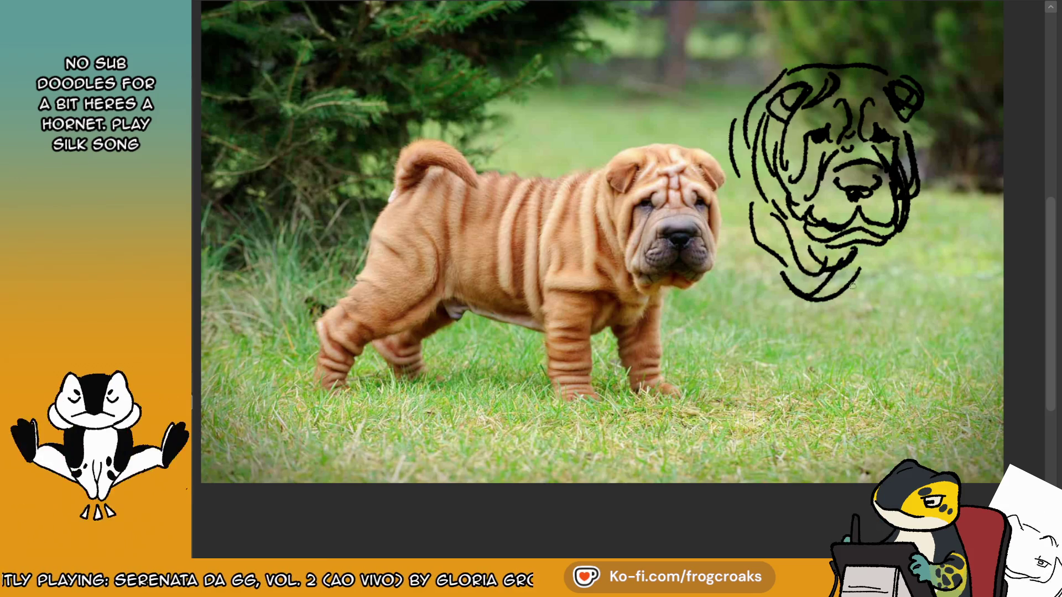
{"action": "left_click_drag", "start_coordinate": [818, 305], "coordinate": [739, 290]}
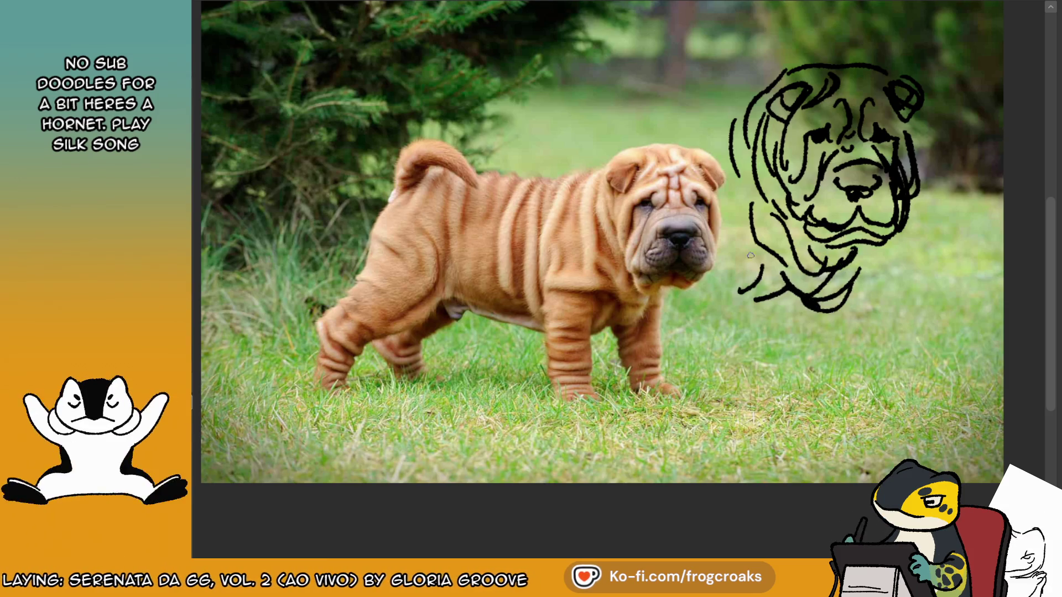
{"action": "left_click_drag", "start_coordinate": [874, 253], "coordinate": [870, 299]}
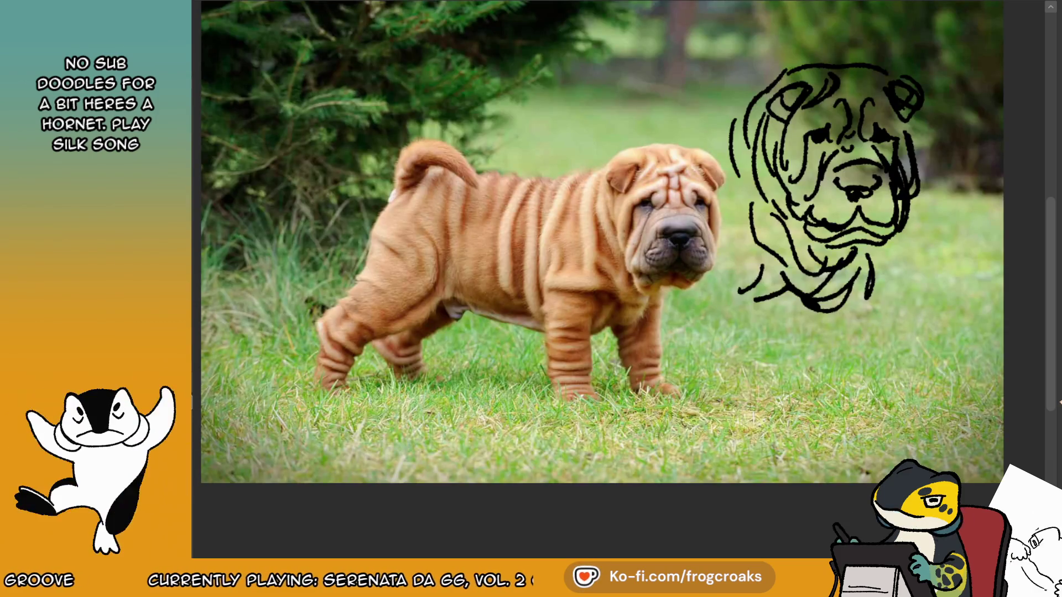
Draw the neck lines, lower body curve, front leg and paw wrinkles below the chin.
{"action": "left_click_drag", "start_coordinate": [792, 302], "coordinate": [756, 344]}
{"action": "left_click_drag", "start_coordinate": [720, 287], "coordinate": [713, 346]}
{"action": "key", "text": "ctrl+z"}
{"action": "left_click_drag", "start_coordinate": [694, 307], "coordinate": [704, 351]}
{"action": "left_click_drag", "start_coordinate": [698, 326], "coordinate": [748, 354]}
{"action": "key", "text": "ctrl+z"}
{"action": "key", "text": "ctrl+z"}
{"action": "key", "text": "ctrl+z"}
{"action": "mouse_move", "coordinate": [698, 302]}
{"action": "left_mouse_down"}
{"action": "mouse_move", "coordinate": [700, 339]}
{"action": "mouse_move", "coordinate": [752, 347]}
{"action": "left_mouse_up"}
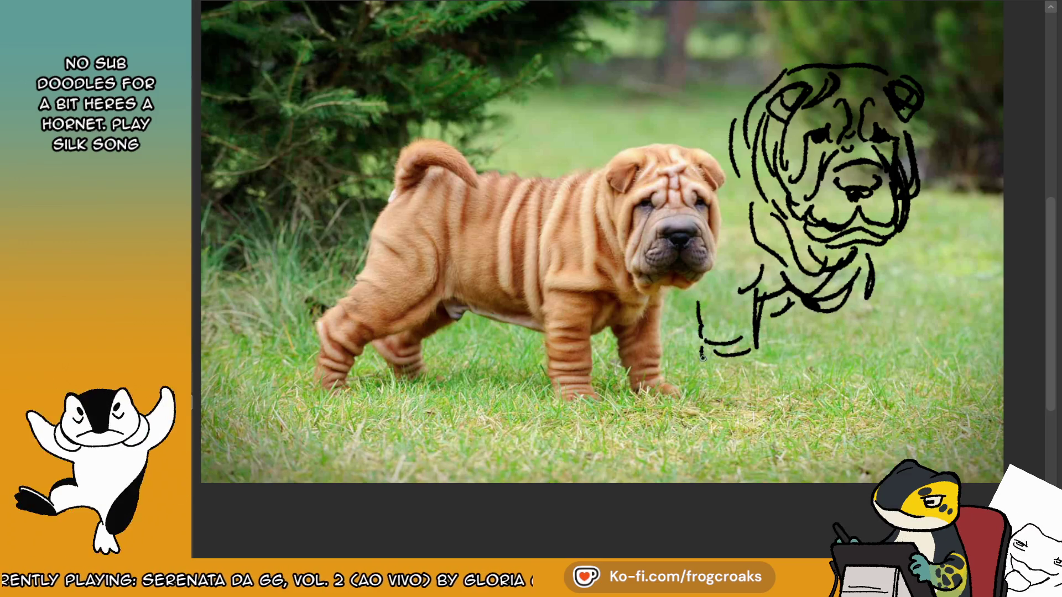
{"action": "mouse_move", "coordinate": [711, 379]}
{"action": "left_mouse_down"}
{"action": "mouse_move", "coordinate": [754, 388]}
{"action": "mouse_move", "coordinate": [760, 375]}
{"action": "mouse_move", "coordinate": [766, 394]}
{"action": "left_mouse_up"}
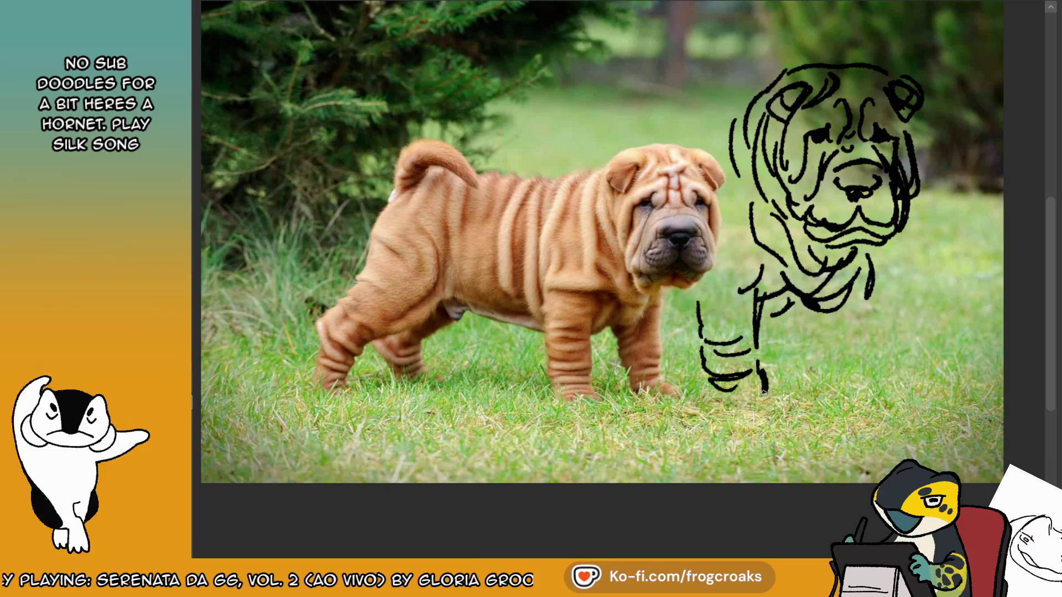
{"action": "left_click_drag", "start_coordinate": [867, 288], "coordinate": [873, 353]}
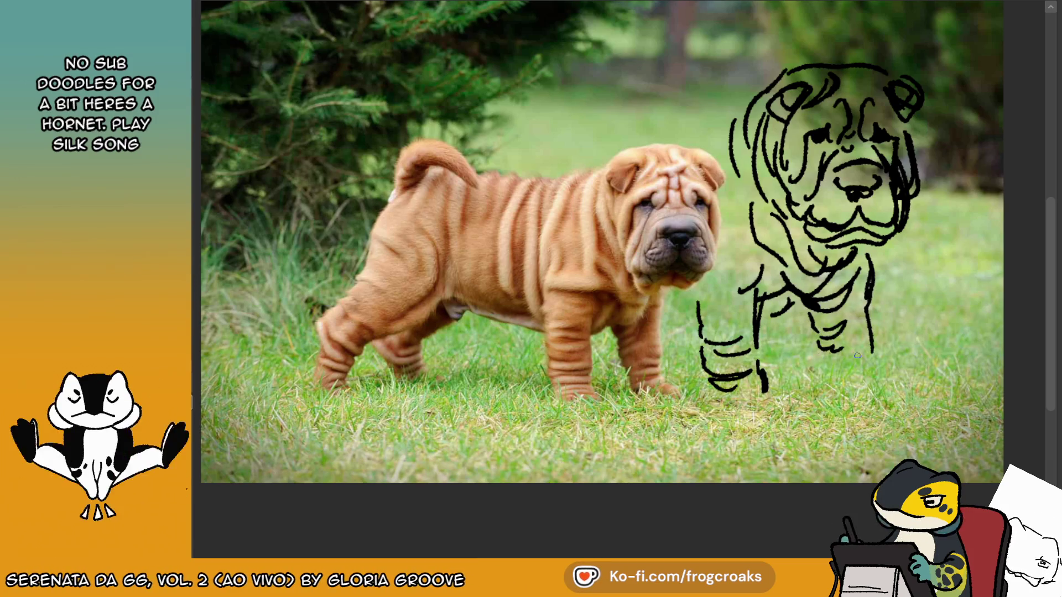
{"action": "mouse_move", "coordinate": [851, 367]}
{"action": "left_mouse_down"}
{"action": "mouse_move", "coordinate": [874, 363]}
{"action": "mouse_move", "coordinate": [878, 379]}
{"action": "left_mouse_up"}
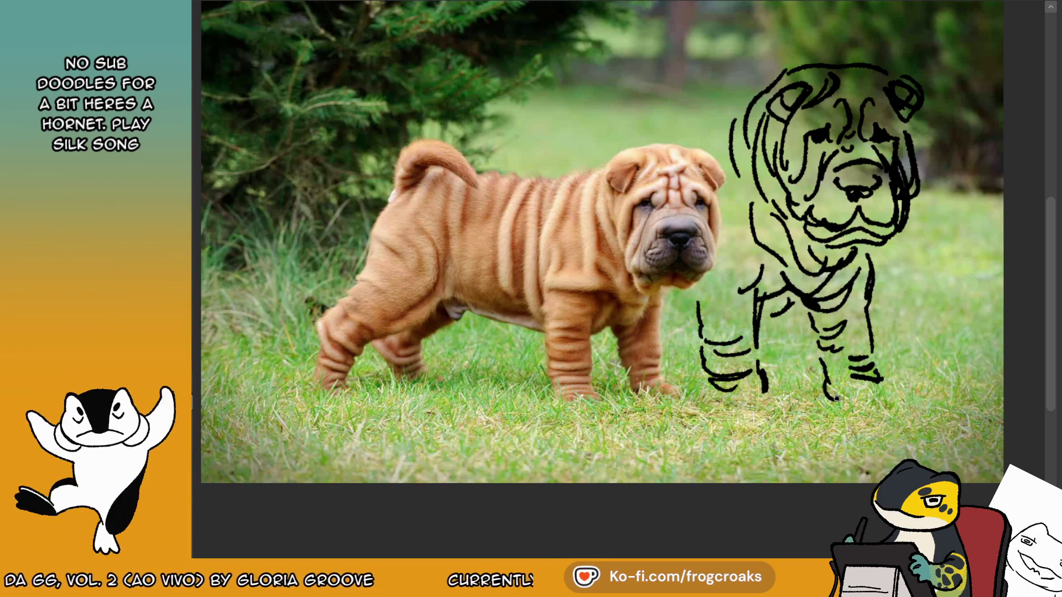
{"action": "left_click_drag", "start_coordinate": [768, 368], "coordinate": [759, 391]}
{"action": "left_click_drag", "start_coordinate": [775, 370], "coordinate": [771, 389]}
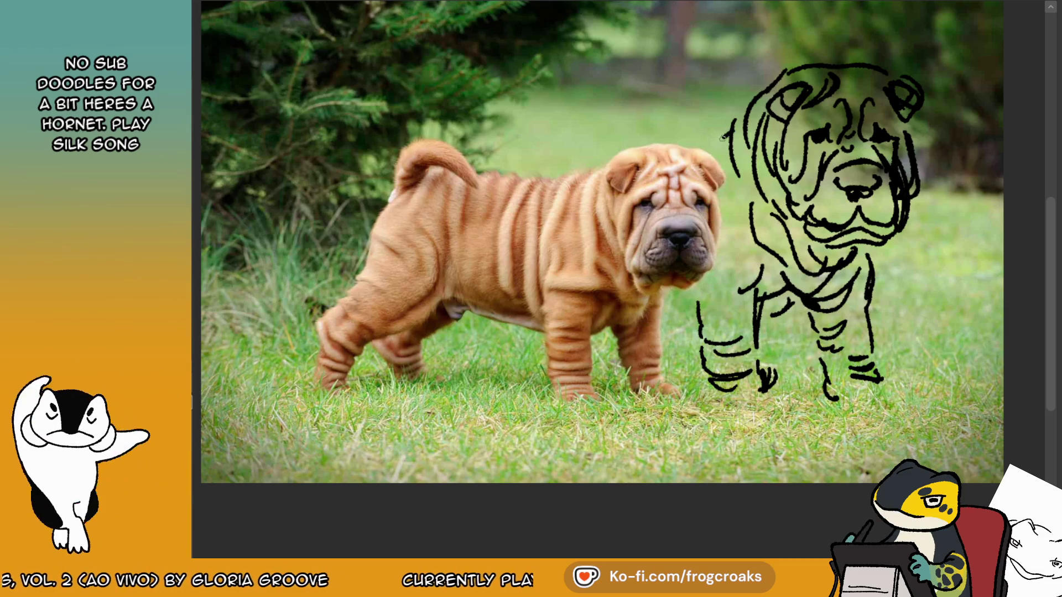
Add chest scribbles, muzzle dots and a forehead crease, then return to the creature sheet.
{"action": "left_click_drag", "start_coordinate": [733, 133], "coordinate": [736, 160]}
{"action": "mouse_move", "coordinate": [763, 281]}
{"action": "left_mouse_down"}
{"action": "mouse_move", "coordinate": [682, 298]}
{"action": "mouse_move", "coordinate": [698, 308]}
{"action": "left_mouse_up"}
{"action": "mouse_move", "coordinate": [719, 274]}
{"action": "left_mouse_down"}
{"action": "mouse_move", "coordinate": [752, 259]}
{"action": "mouse_move", "coordinate": [701, 287]}
{"action": "mouse_move", "coordinate": [700, 326]}
{"action": "left_mouse_up"}
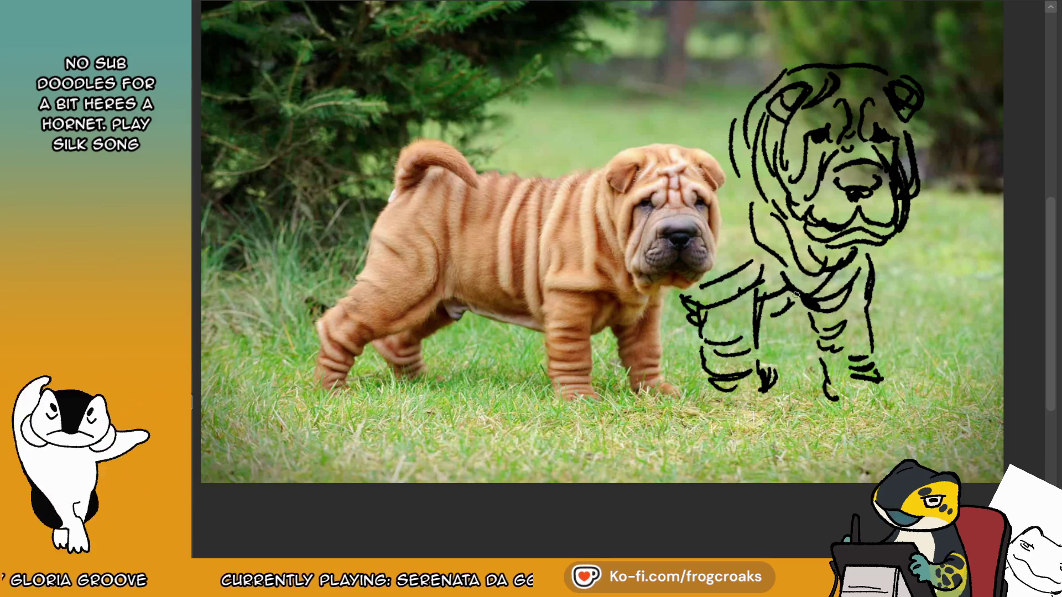
{"action": "left_click_drag", "start_coordinate": [698, 320], "coordinate": [672, 325]}
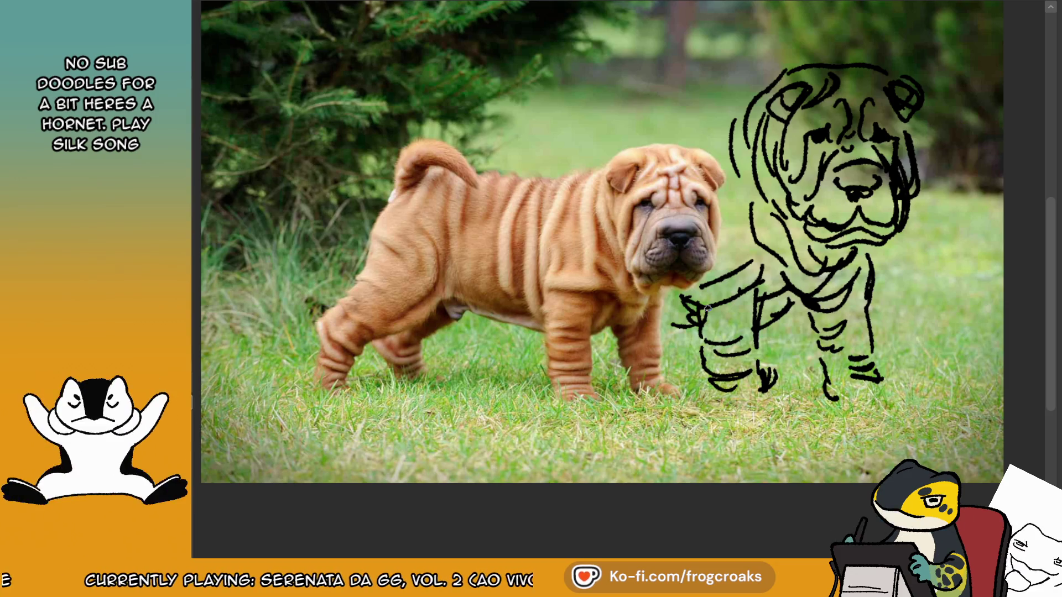
{"action": "left_click", "coordinate": [830, 210]}
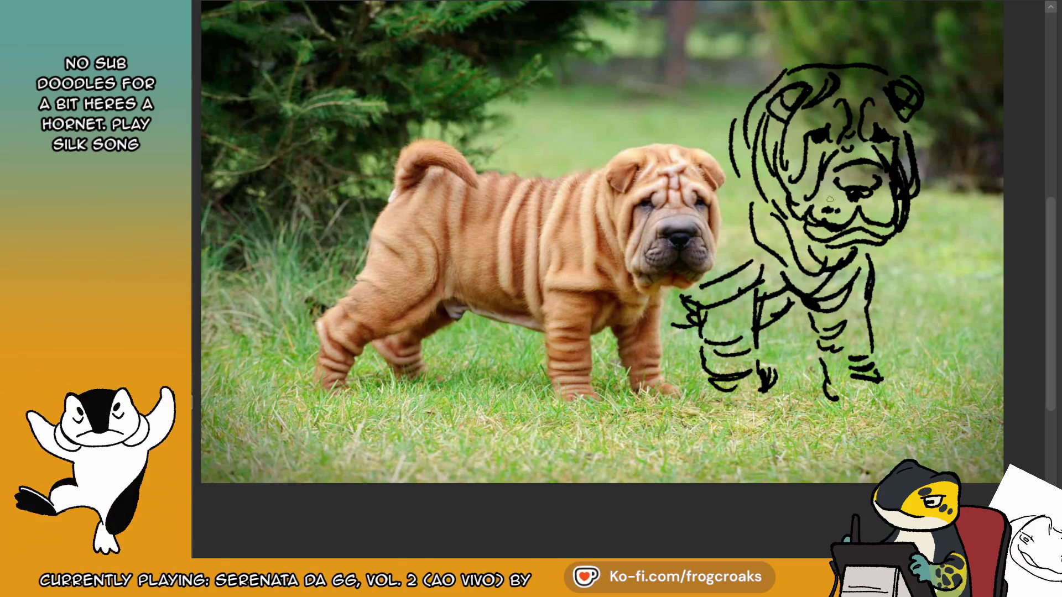
{"action": "left_click", "coordinate": [877, 211]}
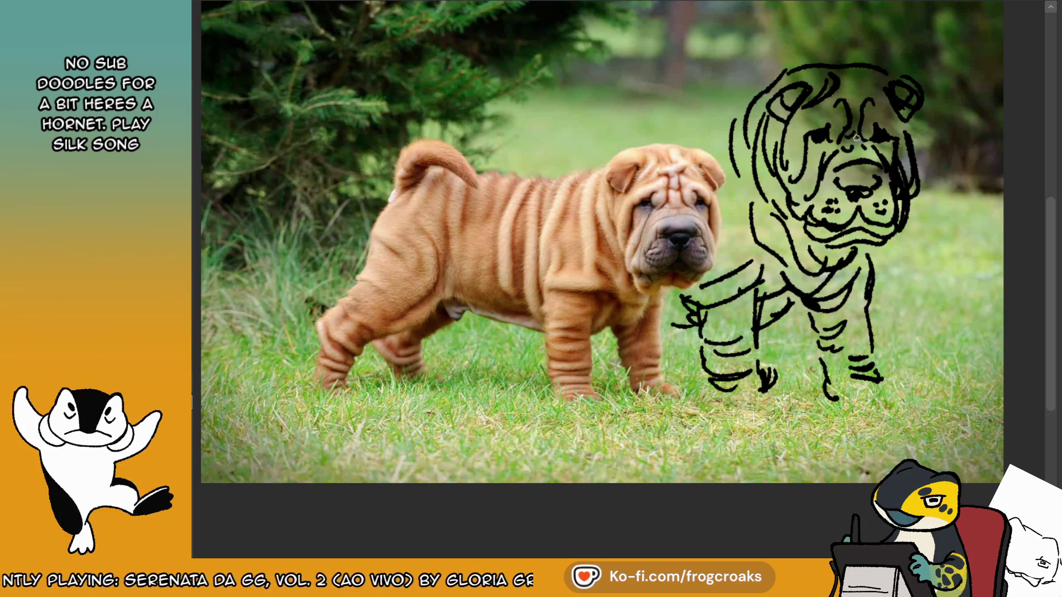
{"action": "left_click_drag", "start_coordinate": [863, 75], "coordinate": [866, 94]}
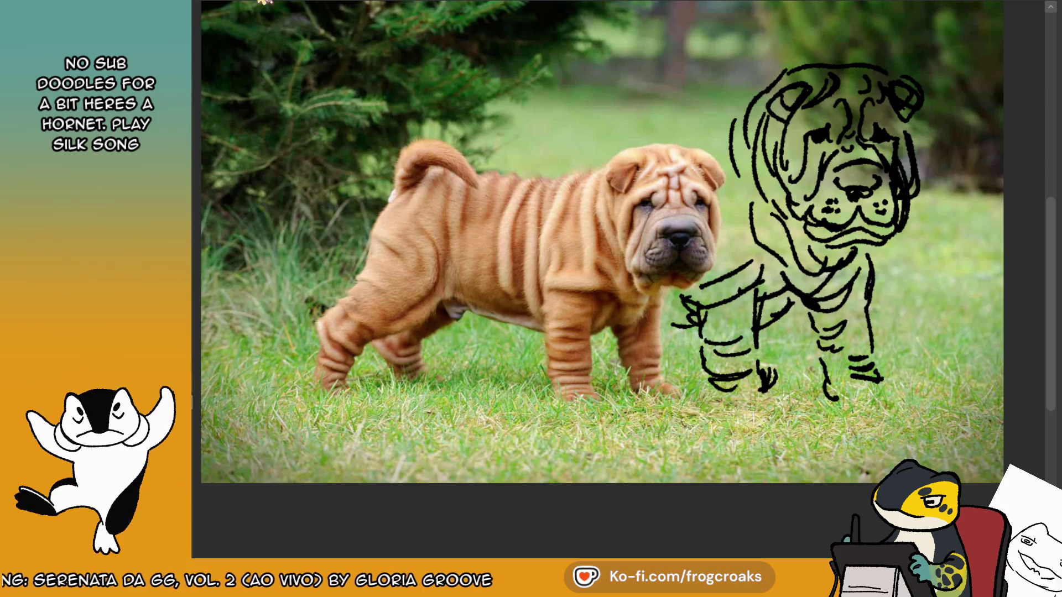
{"action": "key", "text": "ctrl+Tab"}
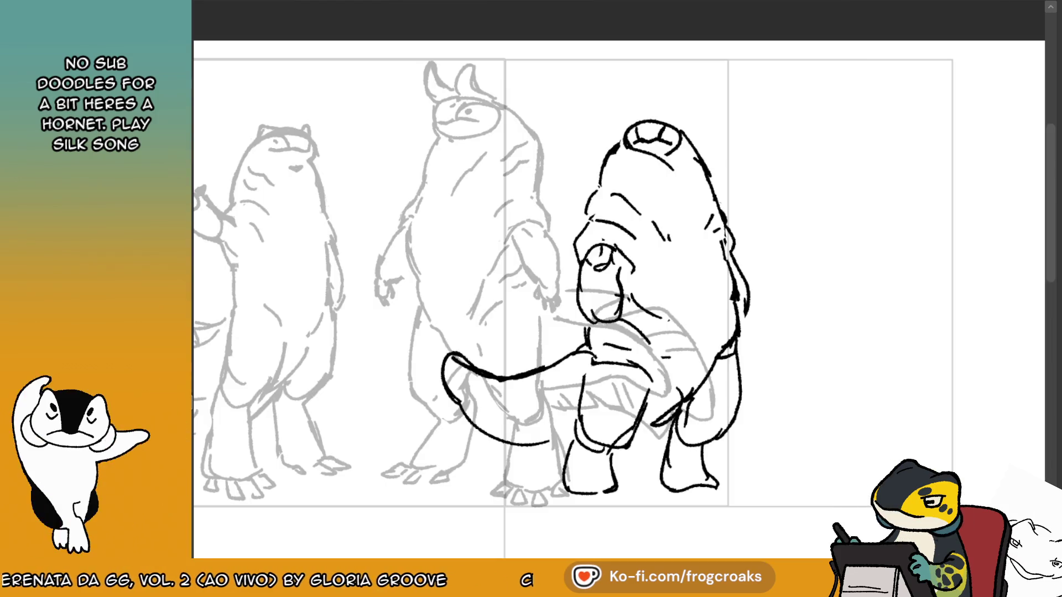
Ink around the mouth and tongue, then trim and retry the tail's upper stroke.
{"action": "mouse_move", "coordinate": [635, 258]}
{"action": "left_mouse_down"}
{"action": "mouse_move", "coordinate": [625, 271]}
{"action": "mouse_move", "coordinate": [639, 275]}
{"action": "left_mouse_up"}
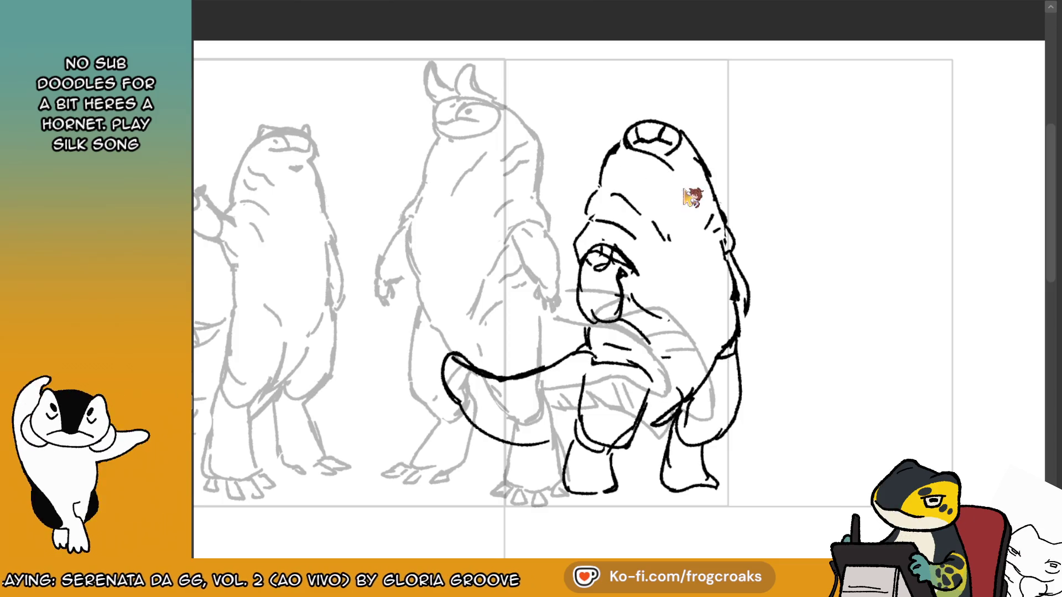
{"action": "mouse_move", "coordinate": [575, 358]}
{"action": "left_mouse_down"}
{"action": "mouse_move", "coordinate": [588, 330]}
{"action": "mouse_move", "coordinate": [543, 366]}
{"action": "mouse_move", "coordinate": [480, 339]}
{"action": "left_mouse_up"}
{"action": "key", "text": "ctrl+z"}
{"action": "mouse_move", "coordinate": [550, 362]}
{"action": "left_mouse_down"}
{"action": "mouse_move", "coordinate": [492, 314]}
{"action": "mouse_move", "coordinate": [429, 293]}
{"action": "left_mouse_up"}
{"action": "key", "text": "ctrl+z"}
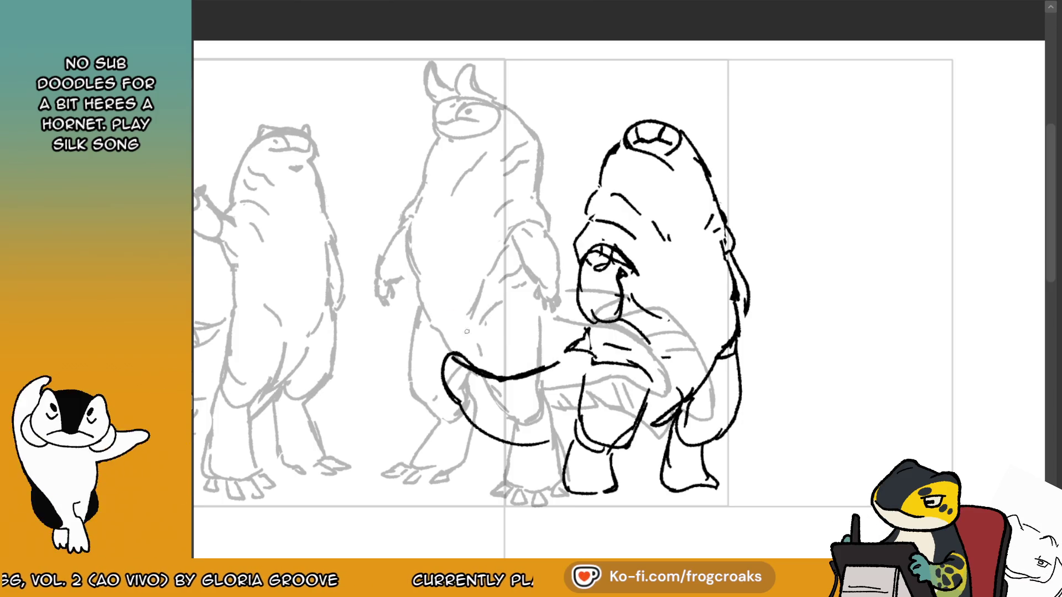
{"action": "mouse_move", "coordinate": [550, 352]}
{"action": "left_mouse_down"}
{"action": "mouse_move", "coordinate": [444, 315]}
{"action": "mouse_move", "coordinate": [431, 299]}
{"action": "mouse_move", "coordinate": [412, 407]}
{"action": "left_mouse_up"}
{"action": "key", "text": "ctrl+z"}
Hatch inside the tail's upper curve, add a bolder tail stroke and draw its lower curve.
{"action": "key", "text": "ctrl+z"}
{"action": "mouse_move", "coordinate": [454, 306]}
{"action": "left_mouse_down"}
{"action": "mouse_move", "coordinate": [458, 332]}
{"action": "mouse_move", "coordinate": [477, 340]}
{"action": "mouse_move", "coordinate": [567, 351]}
{"action": "left_mouse_up"}
{"action": "key", "text": "ctrl+z"}
{"action": "left_click_drag", "start_coordinate": [500, 346], "coordinate": [562, 349]}
{"action": "key", "text": "ctrl+z"}
{"action": "mouse_move", "coordinate": [437, 419]}
{"action": "left_mouse_down"}
{"action": "mouse_move", "coordinate": [459, 454]}
{"action": "mouse_move", "coordinate": [522, 471]}
{"action": "left_mouse_up"}
Hatch the lower tail, try a head crest, and thicken the head, eye and mouth outlines.
{"action": "left_click_drag", "start_coordinate": [482, 442], "coordinate": [490, 466]}
{"action": "mouse_move", "coordinate": [501, 451]}
{"action": "left_mouse_down"}
{"action": "mouse_move", "coordinate": [506, 464]}
{"action": "mouse_move", "coordinate": [554, 449]}
{"action": "mouse_move", "coordinate": [655, 455]}
{"action": "left_mouse_up"}
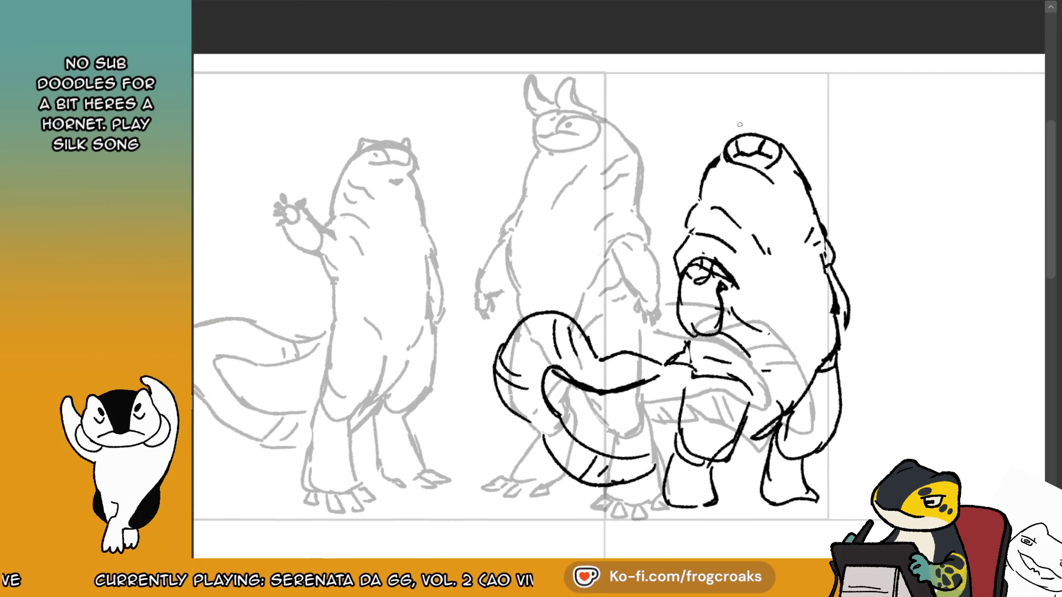
{"action": "mouse_move", "coordinate": [739, 126]}
{"action": "left_mouse_down"}
{"action": "mouse_move", "coordinate": [792, 119]}
{"action": "mouse_move", "coordinate": [719, 121]}
{"action": "mouse_move", "coordinate": [737, 149]}
{"action": "left_mouse_up"}
{"action": "key", "text": "ctrl+z"}
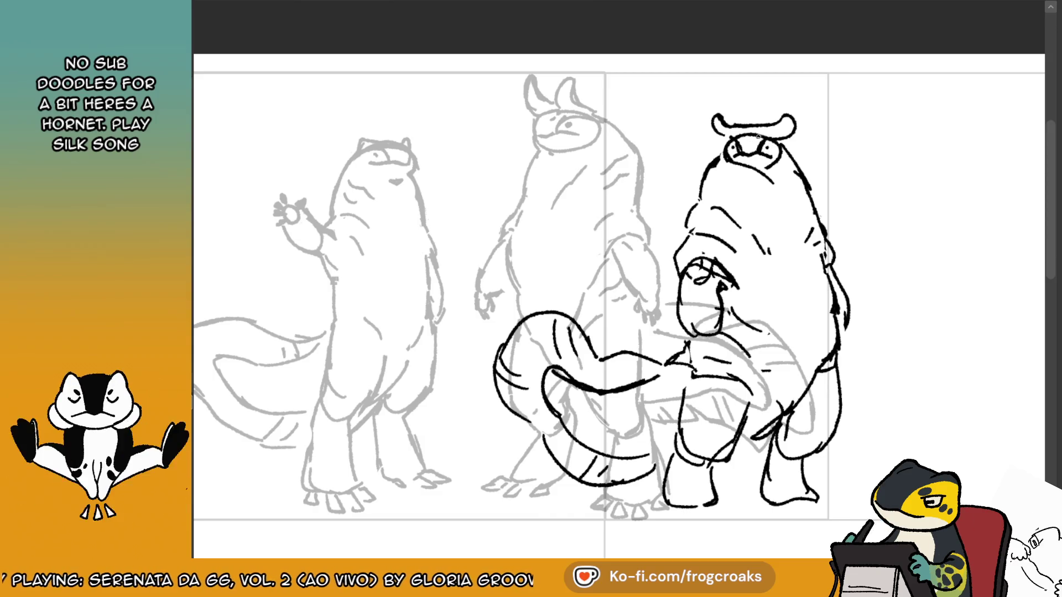
{"action": "mouse_move", "coordinate": [729, 139]}
{"action": "left_mouse_down"}
{"action": "mouse_move", "coordinate": [719, 159]}
{"action": "mouse_move", "coordinate": [778, 176]}
{"action": "left_mouse_up"}
{"action": "left_click_drag", "start_coordinate": [786, 138], "coordinate": [802, 172]}
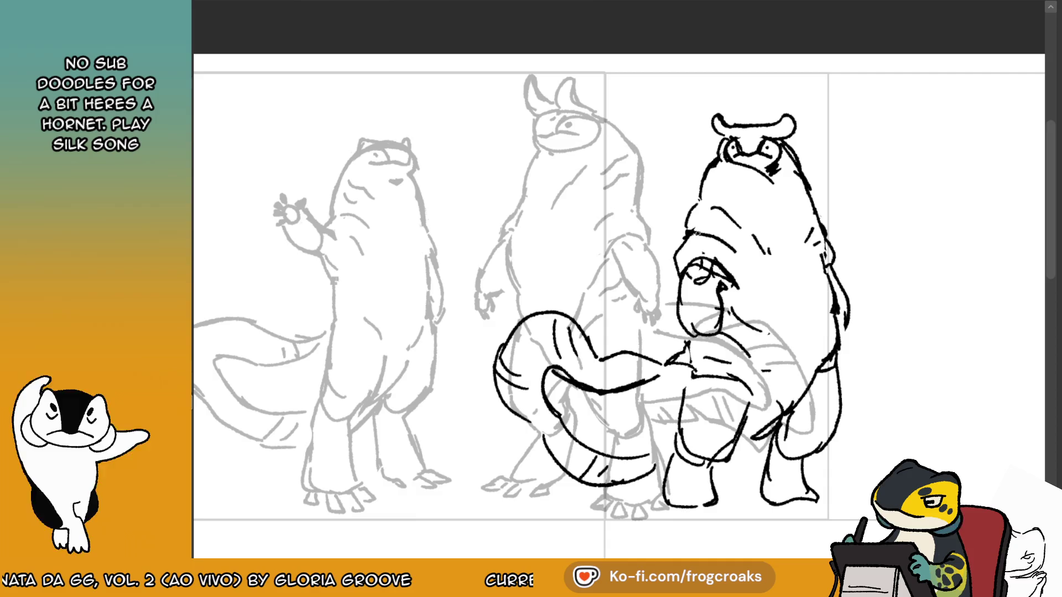
{"action": "left_click_drag", "start_coordinate": [724, 278], "coordinate": [735, 296]}
{"action": "left_click_drag", "start_coordinate": [827, 270], "coordinate": [826, 237]}
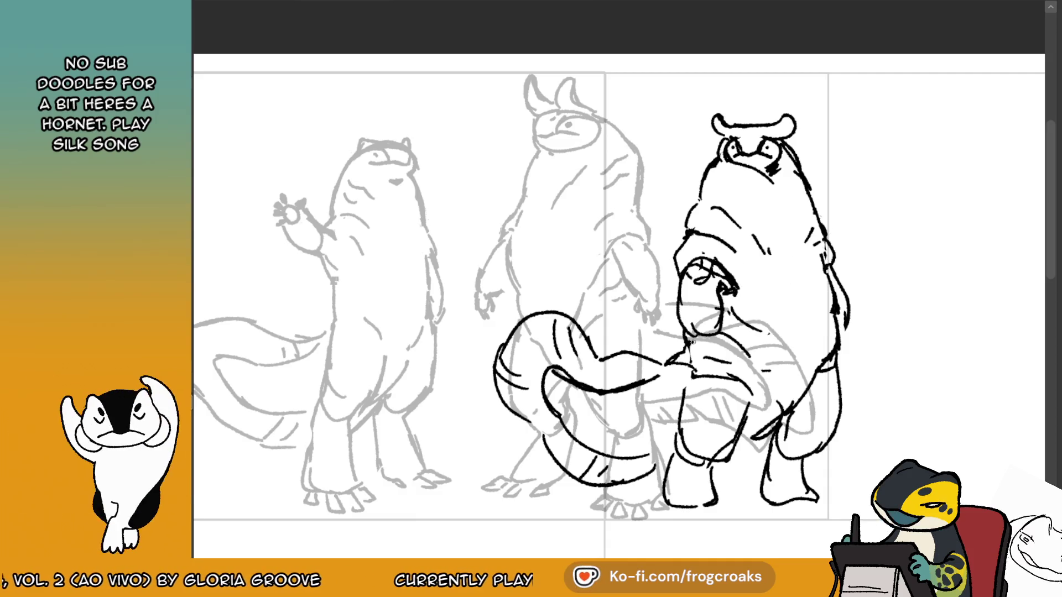
Thicken the arm, add leg cuff lines, nudge the figure right and close the left foot.
{"action": "left_click_drag", "start_coordinate": [752, 396], "coordinate": [755, 408]}
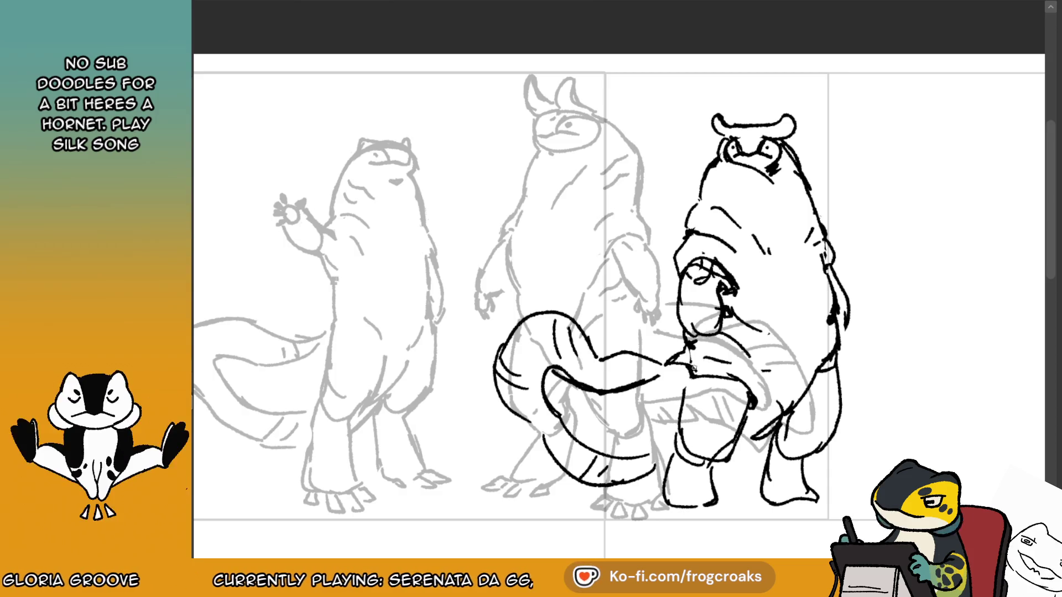
{"action": "left_click_drag", "start_coordinate": [684, 464], "coordinate": [718, 462]}
{"action": "mouse_move", "coordinate": [811, 418]}
{"action": "left_mouse_down"}
{"action": "mouse_move", "coordinate": [781, 450]}
{"action": "mouse_move", "coordinate": [800, 465]}
{"action": "left_mouse_up"}
{"action": "left_click_drag", "start_coordinate": [780, 242], "coordinate": [804, 238]}
{"action": "mouse_move", "coordinate": [693, 497]}
{"action": "left_mouse_down"}
{"action": "mouse_move", "coordinate": [701, 506]}
{"action": "mouse_move", "coordinate": [742, 498]}
{"action": "left_mouse_up"}
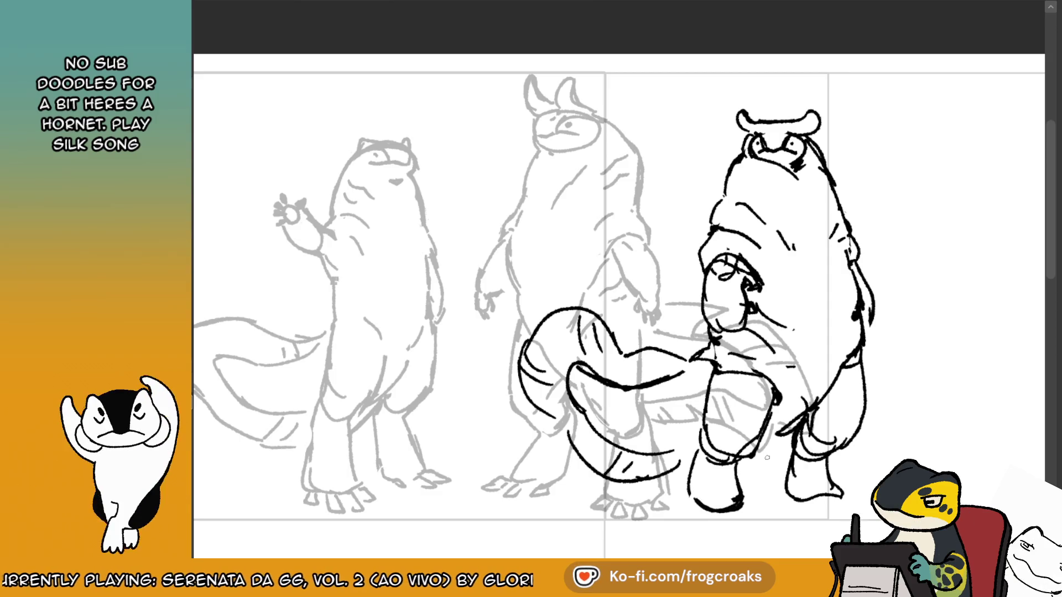
{"action": "key", "text": "ctrl+t"}
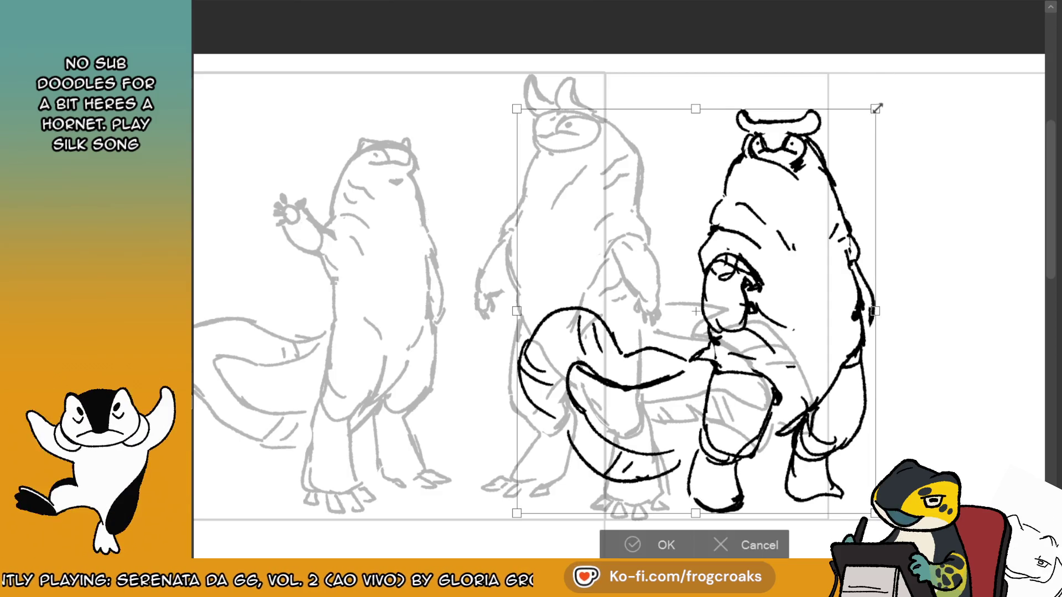
Shrink the inked creature and shift it right and up over its sketch.
{"action": "left_click_drag", "start_coordinate": [877, 108], "coordinate": [824, 161]}
{"action": "left_click_drag", "start_coordinate": [799, 312], "coordinate": [846, 298]}
{"action": "key", "text": "Return"}
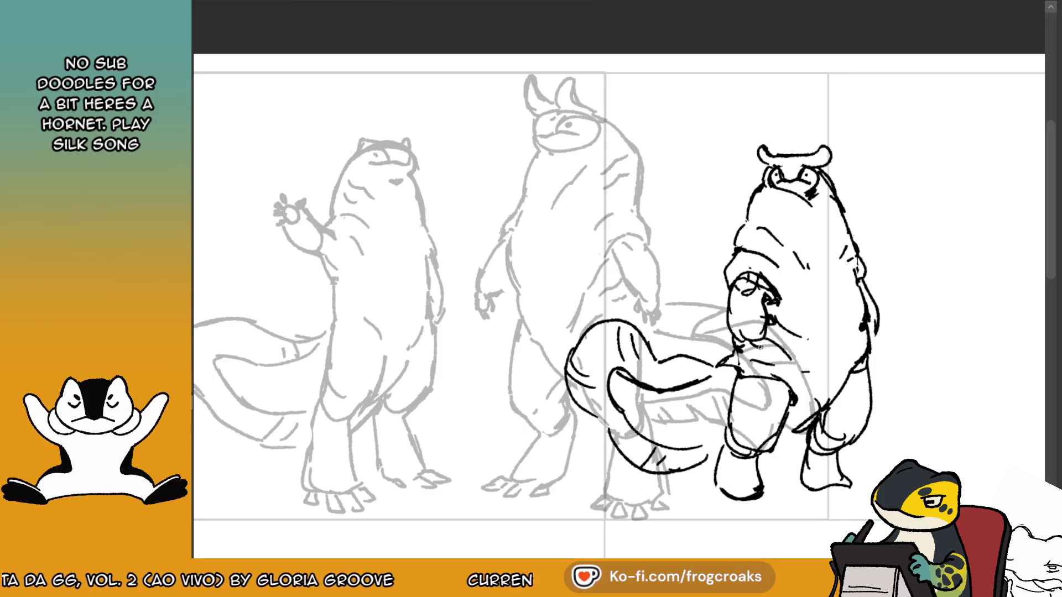
Compare against the clean two-figure drawing and ink strokes under the mouth and chin.
{"action": "key", "text": "ctrl+Tab"}
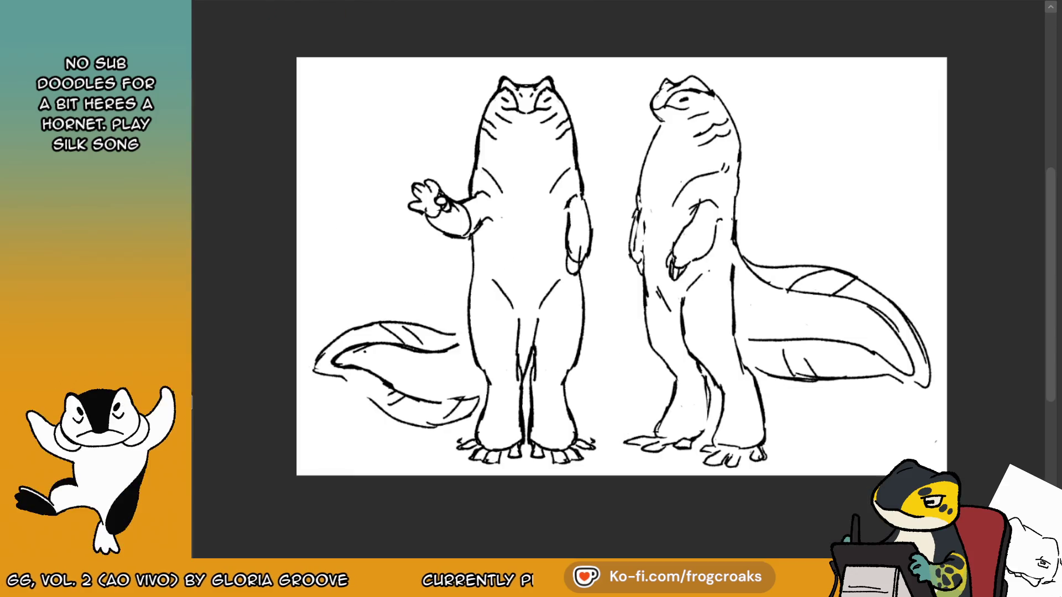
{"action": "key", "text": "ctrl+Tab"}
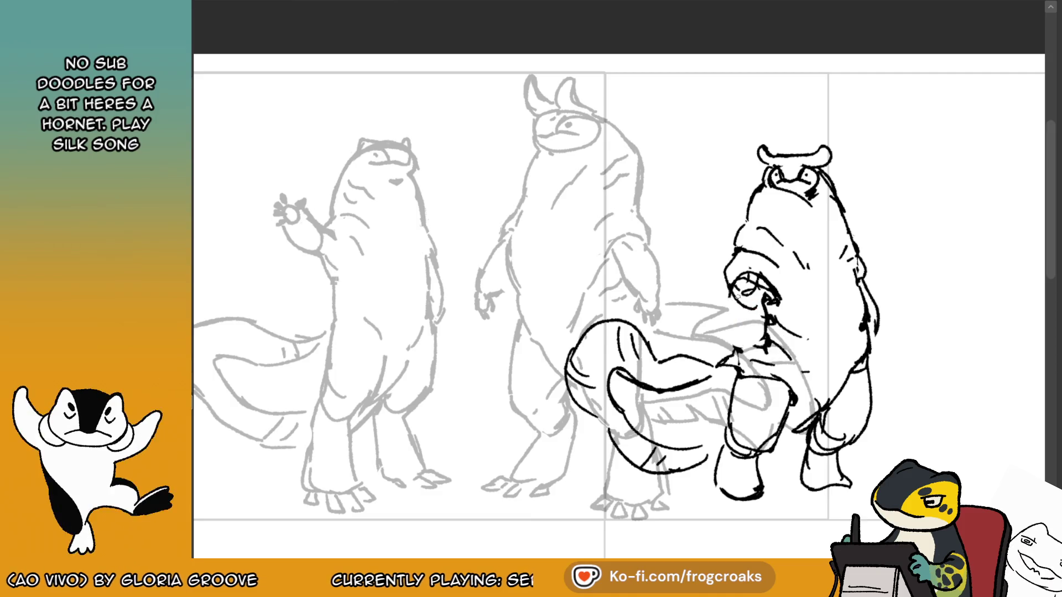
{"action": "left_click_drag", "start_coordinate": [732, 301], "coordinate": [760, 334]}
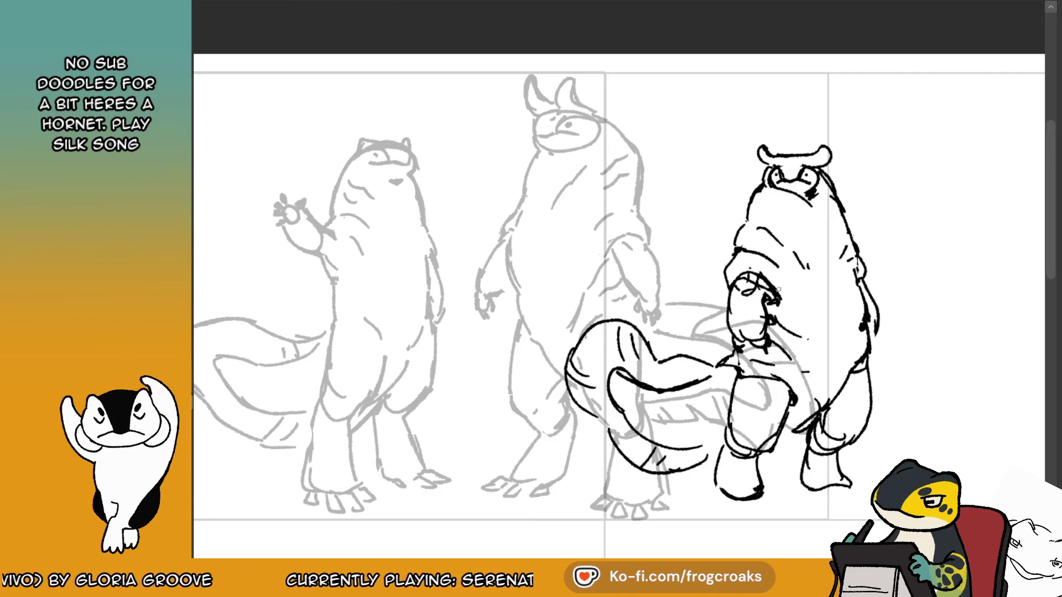
{"action": "left_click", "coordinate": [235, 1]}
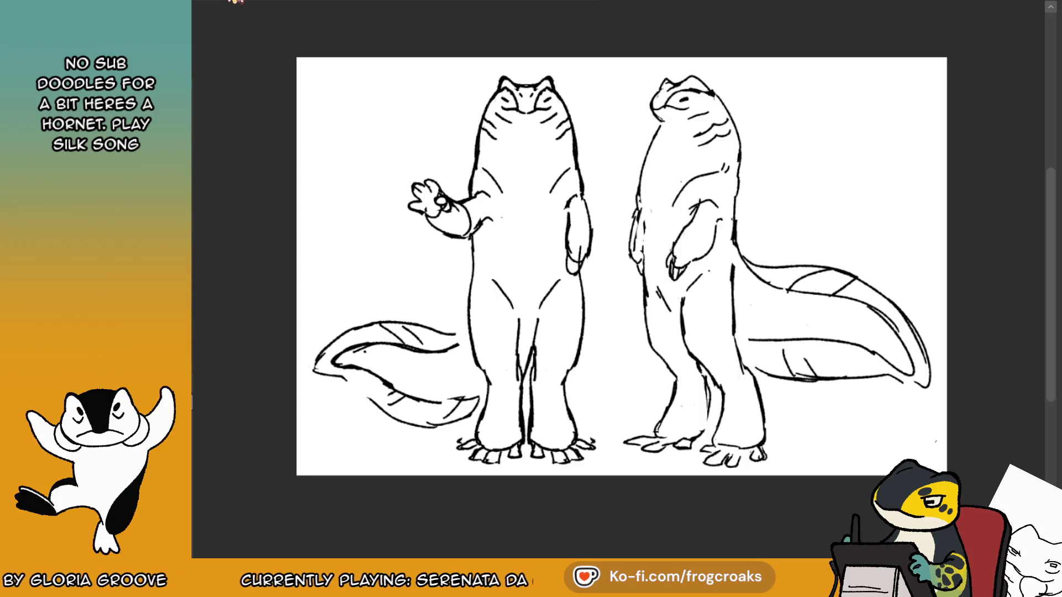
{"action": "left_click", "coordinate": [344, 1]}
{"action": "left_click_drag", "start_coordinate": [756, 346], "coordinate": [768, 356]}
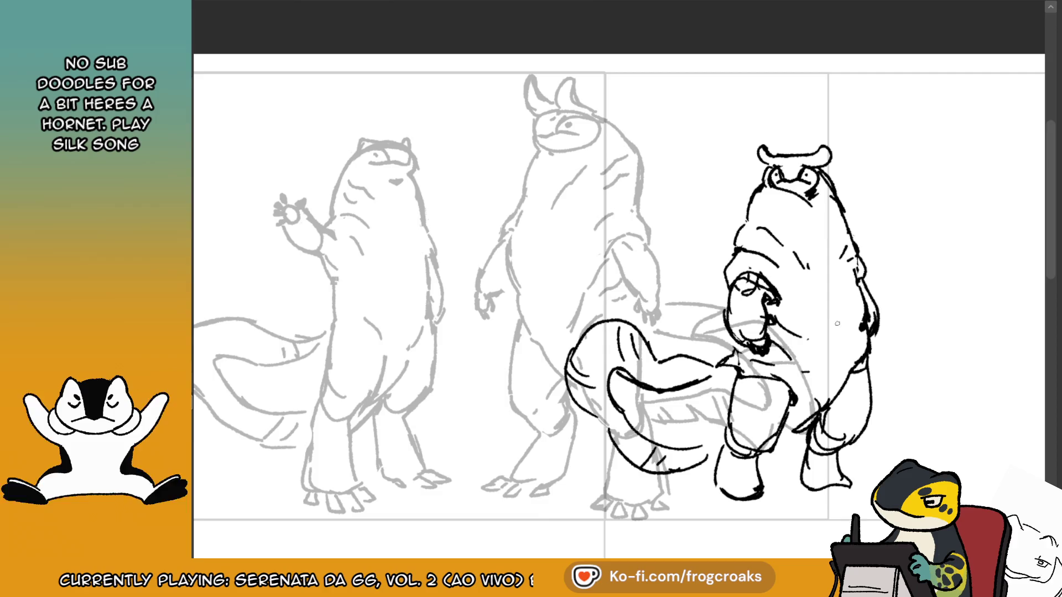
Mark the chin, undo stray arm and face strokes, restore one mouth line, and add a head-edge line.
{"action": "left_click_drag", "start_coordinate": [808, 337], "coordinate": [812, 334]}
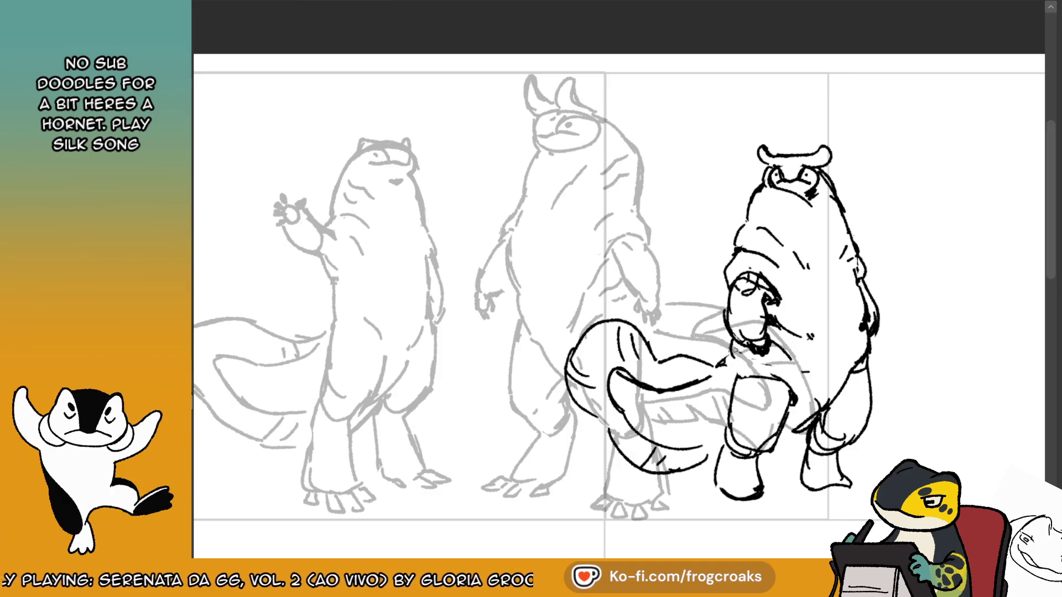
{"action": "mouse_move", "coordinate": [736, 358]}
{"action": "left_mouse_down"}
{"action": "mouse_move", "coordinate": [743, 379]}
{"action": "mouse_move", "coordinate": [788, 388]}
{"action": "left_mouse_up"}
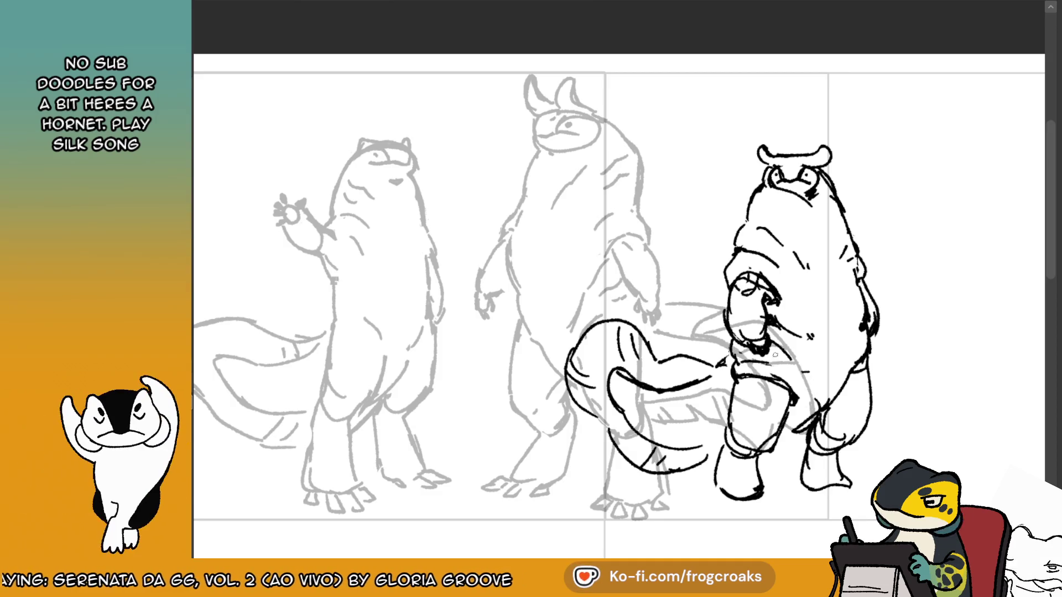
{"action": "left_click_drag", "start_coordinate": [748, 358], "coordinate": [800, 378]}
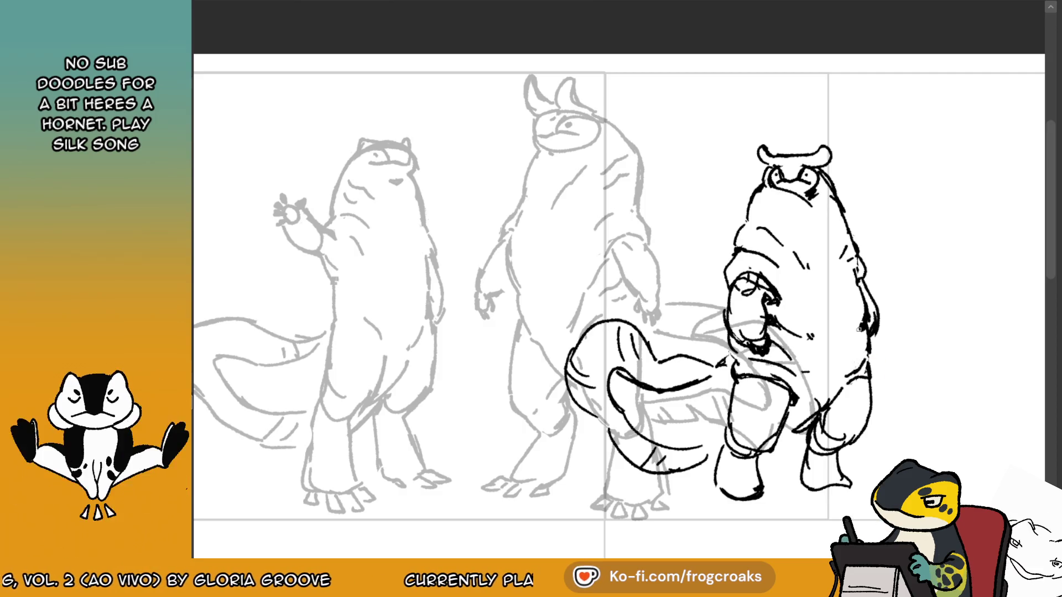
{"action": "key", "text": "ctrl+z"}
{"action": "key", "text": "ctrl+z"}
{"action": "key", "text": "ctrl+z"}
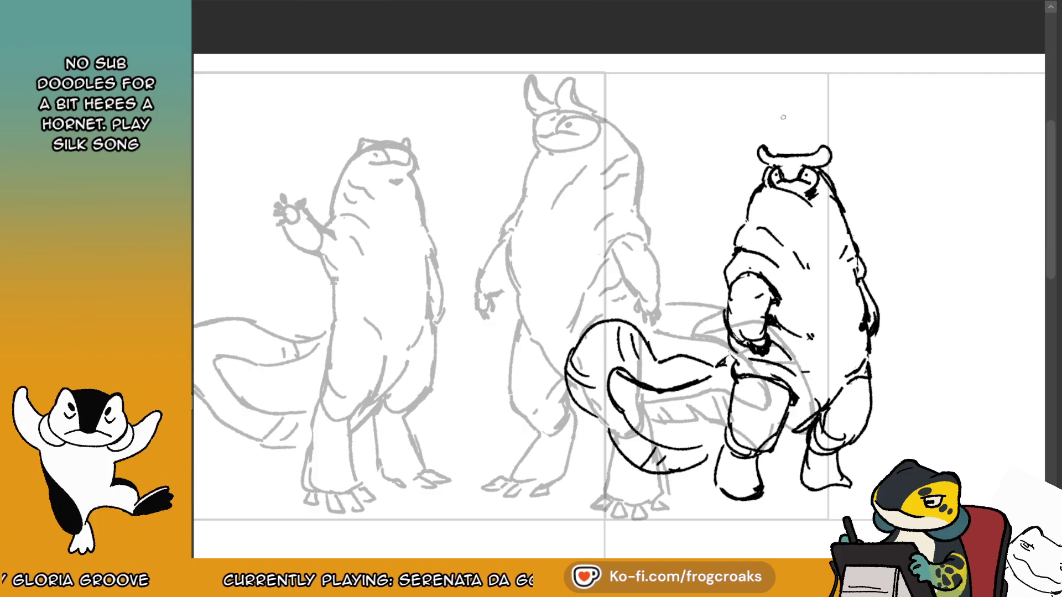
{"action": "key", "text": "ctrl+z"}
{"action": "mouse_move", "coordinate": [756, 194]}
{"action": "left_mouse_down"}
{"action": "mouse_move", "coordinate": [784, 207]}
{"action": "mouse_move", "coordinate": [768, 215]}
{"action": "left_mouse_up"}
{"action": "key", "text": "ctrl+z"}
{"action": "key", "text": "ctrl+z"}
{"action": "key", "text": "ctrl+shift+z"}
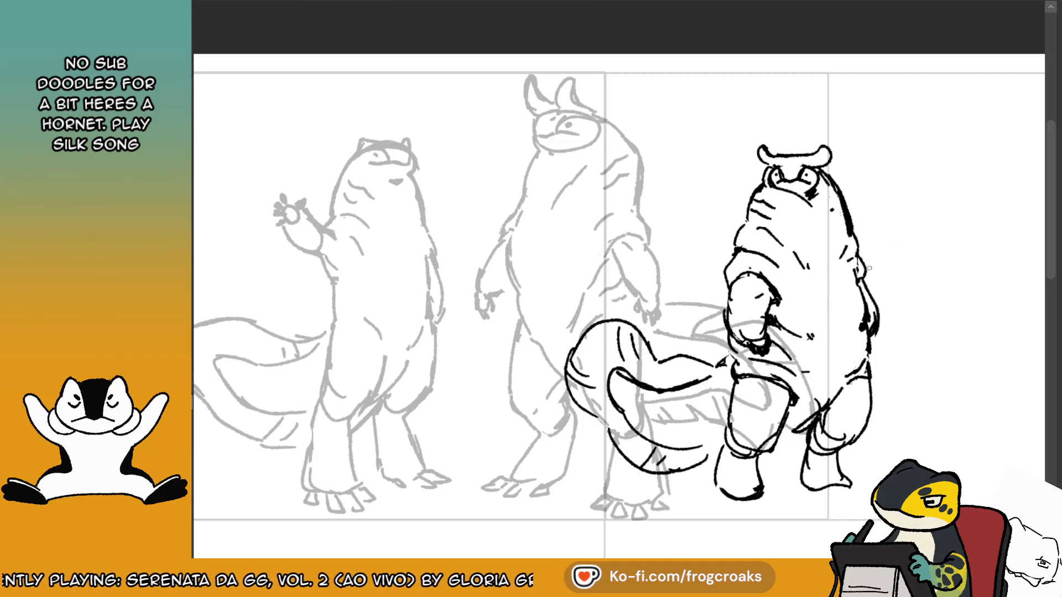
{"action": "left_click_drag", "start_coordinate": [858, 259], "coordinate": [861, 283]}
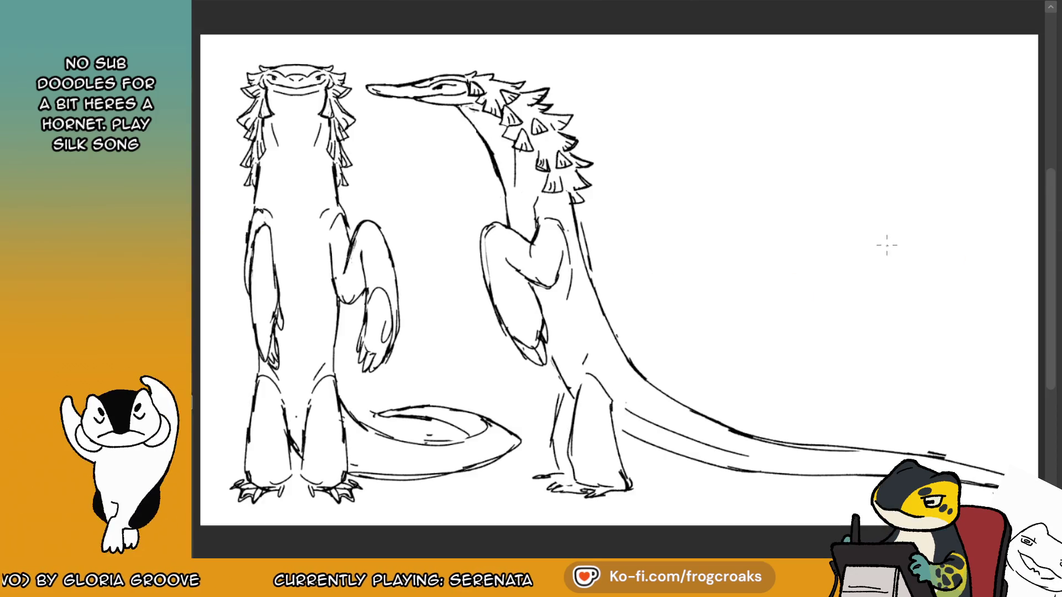
{"action": "scroll", "coordinate": [887, 245], "scroll_direction": "down", "scroll_amount": 2}
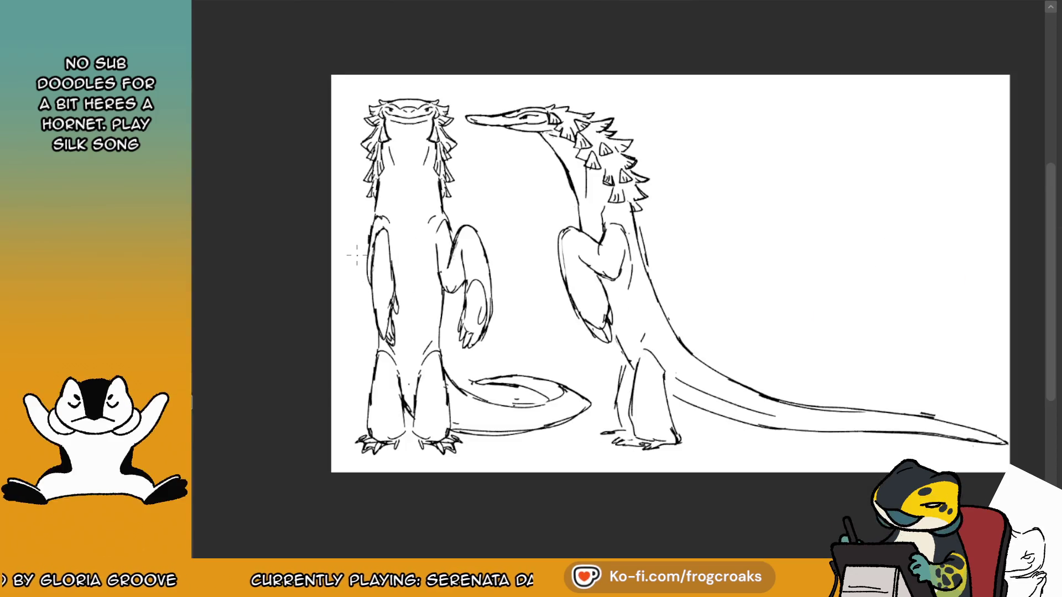
{"action": "scroll", "coordinate": [356, 255], "scroll_direction": "up", "scroll_amount": 2}
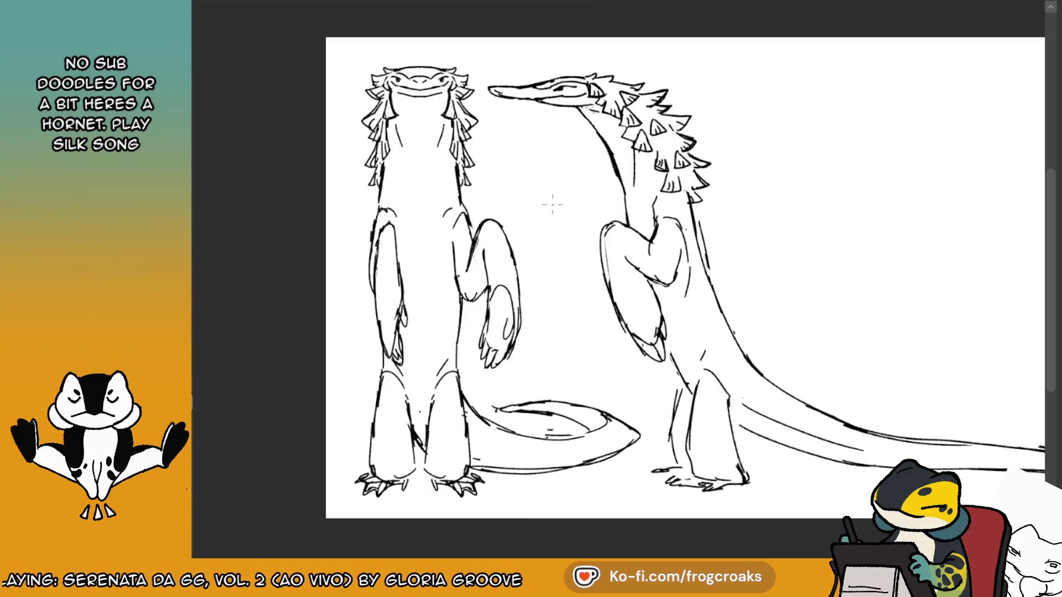
{"action": "left_click", "coordinate": [230, 4]}
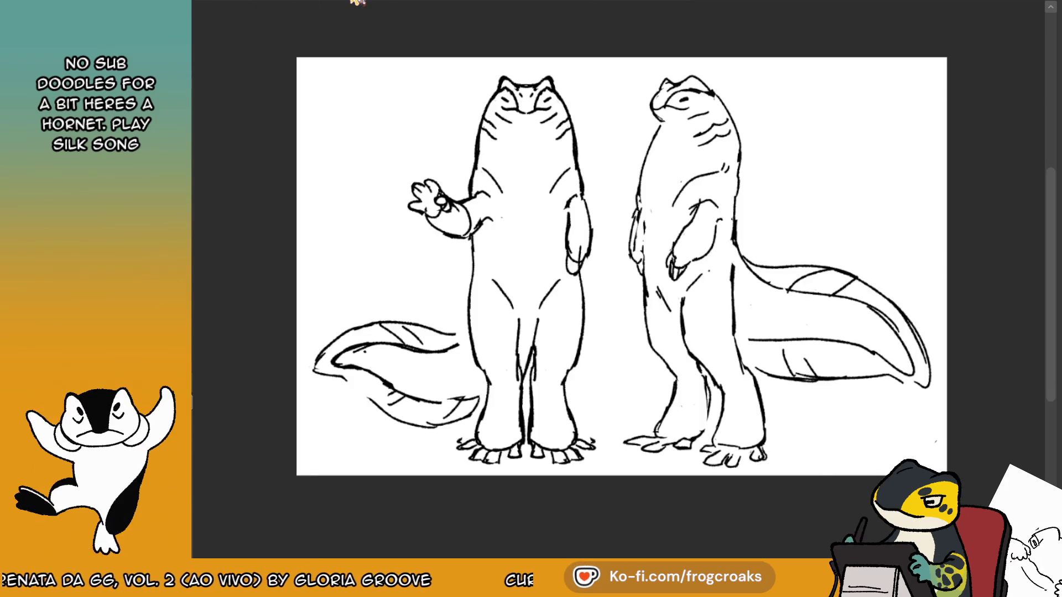
{"action": "left_click", "coordinate": [357, 1]}
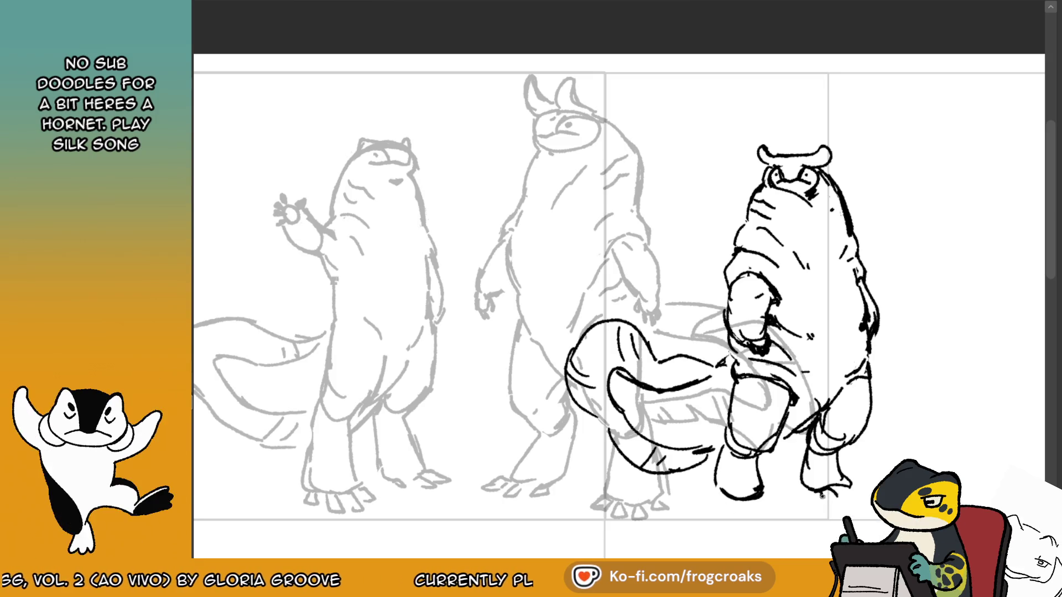
Ink toes on the feet, scale up the lasso-selected head slightly, and line the body's left side.
{"action": "left_click_drag", "start_coordinate": [827, 490], "coordinate": [857, 499]}
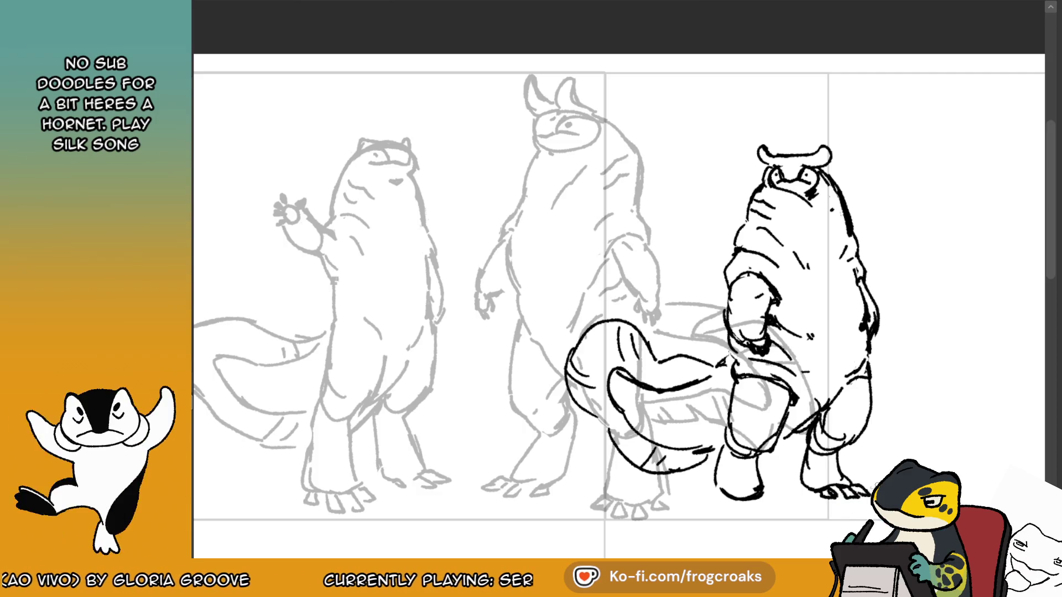
{"action": "left_click_drag", "start_coordinate": [721, 496], "coordinate": [760, 512]}
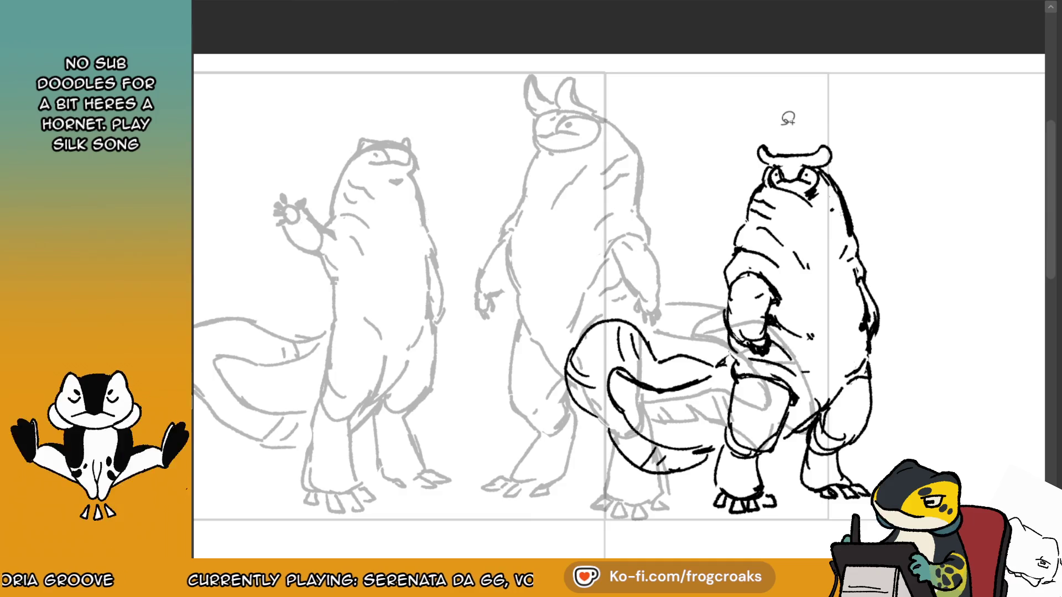
{"action": "left_click_drag", "start_coordinate": [776, 178], "coordinate": [781, 126]}
{"action": "key", "text": "ctrl+t"}
{"action": "mouse_move", "coordinate": [851, 201]}
{"action": "left_mouse_down"}
{"action": "mouse_move", "coordinate": [867, 218]}
{"action": "mouse_move", "coordinate": [856, 208]}
{"action": "left_mouse_up"}
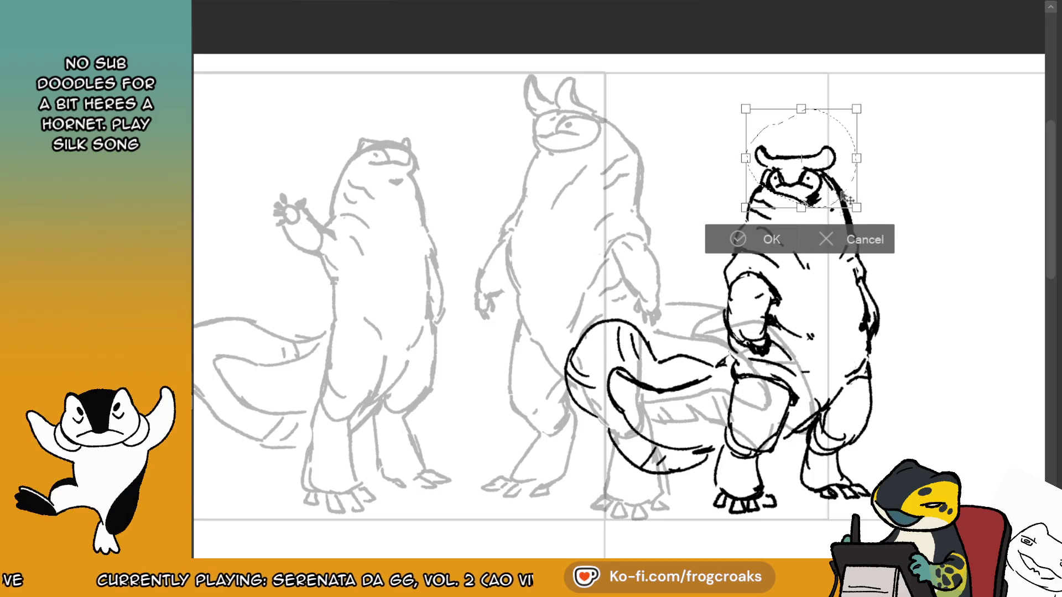
{"action": "left_click", "coordinate": [737, 238]}
{"action": "left_click", "coordinate": [624, 238]}
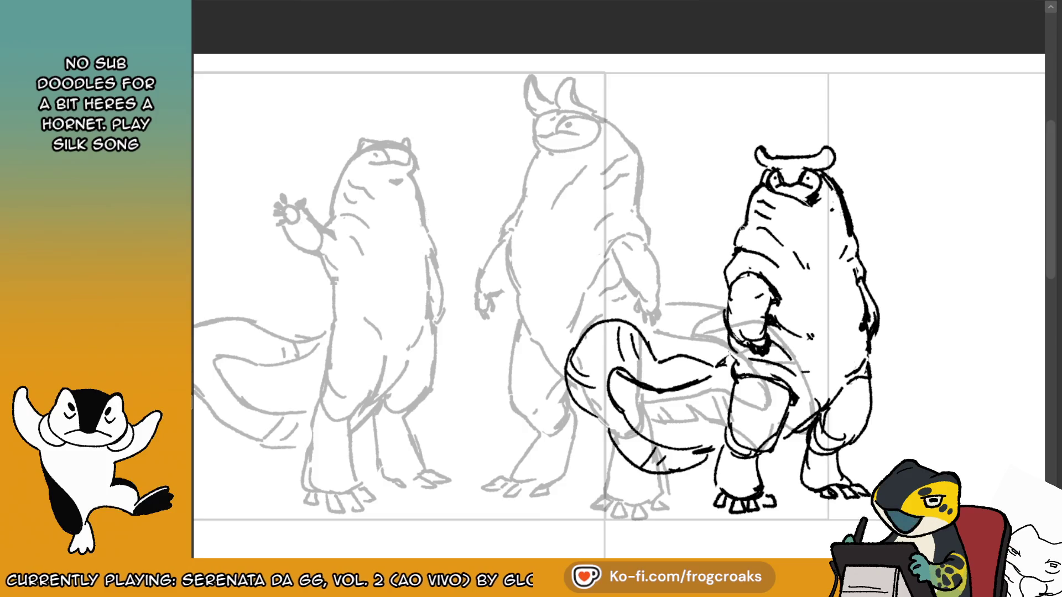
{"action": "left_click_drag", "start_coordinate": [740, 219], "coordinate": [737, 250]}
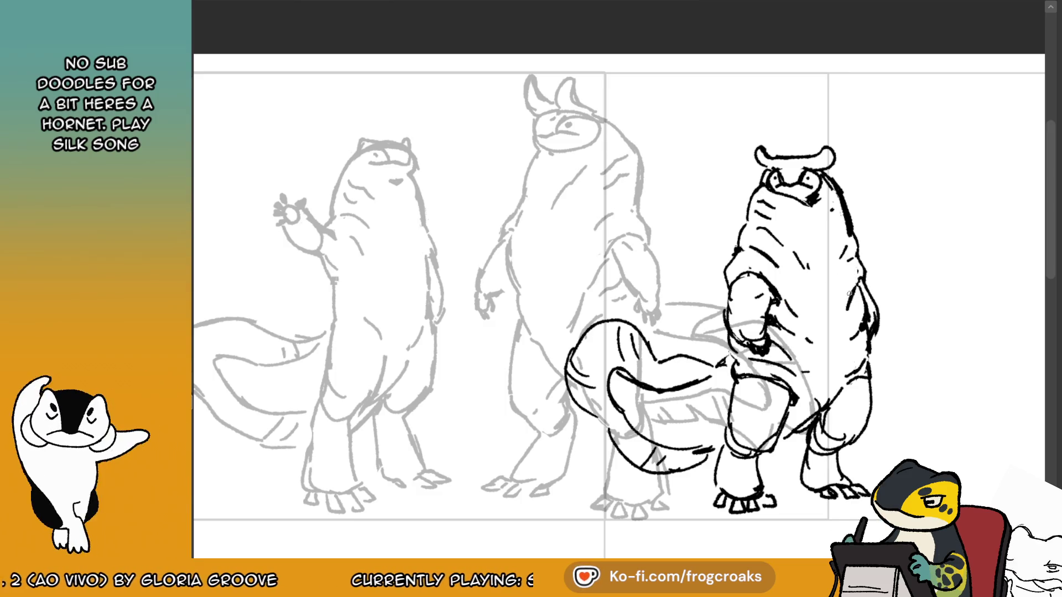
Nudge the right creature's ink up-left and erase the messy toe marks on its foot.
{"action": "scroll", "coordinate": [849, 293], "scroll_direction": "down", "scroll_amount": 2}
{"action": "scroll", "coordinate": [811, 373], "scroll_direction": "up", "scroll_amount": 2}
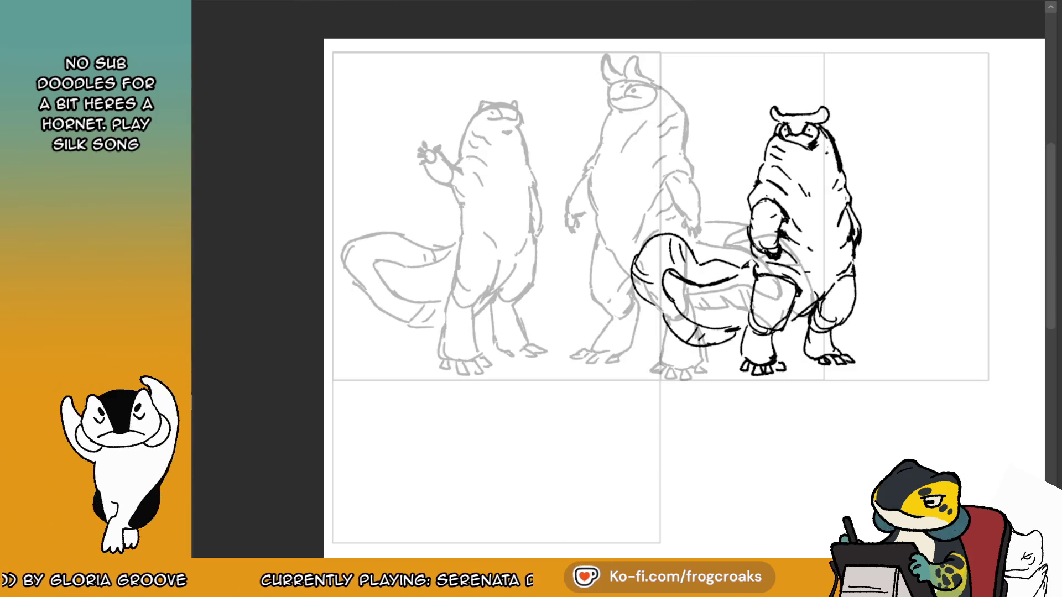
{"action": "left_click_drag", "start_coordinate": [812, 332], "coordinate": [769, 346]}
{"action": "left_click_drag", "start_coordinate": [806, 292], "coordinate": [806, 291]}
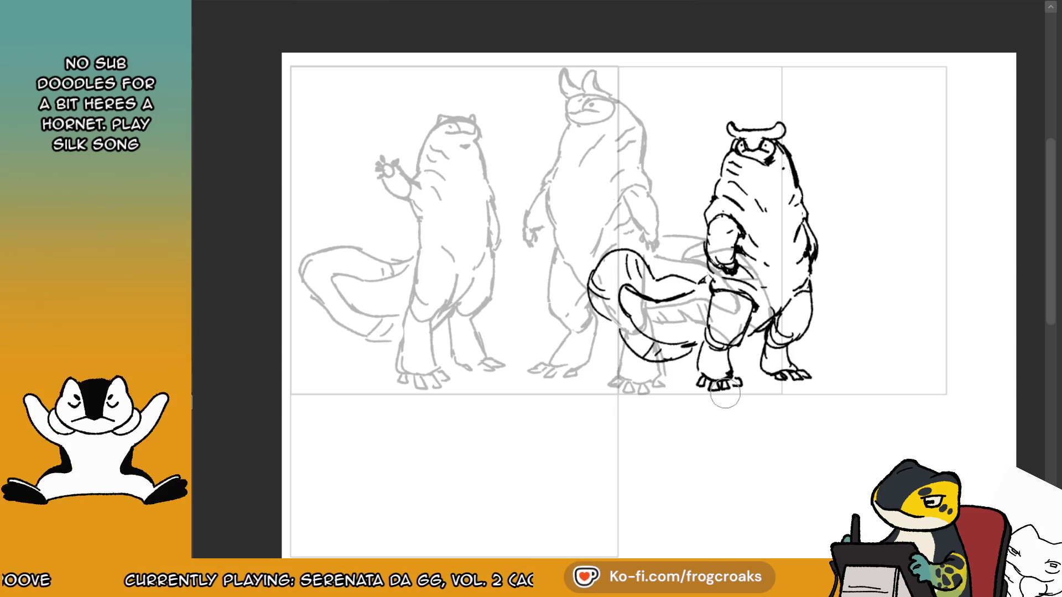
{"action": "mouse_move", "coordinate": [709, 387]}
{"action": "left_mouse_down"}
{"action": "mouse_move", "coordinate": [738, 384]}
{"action": "mouse_move", "coordinate": [691, 378]}
{"action": "left_mouse_up"}
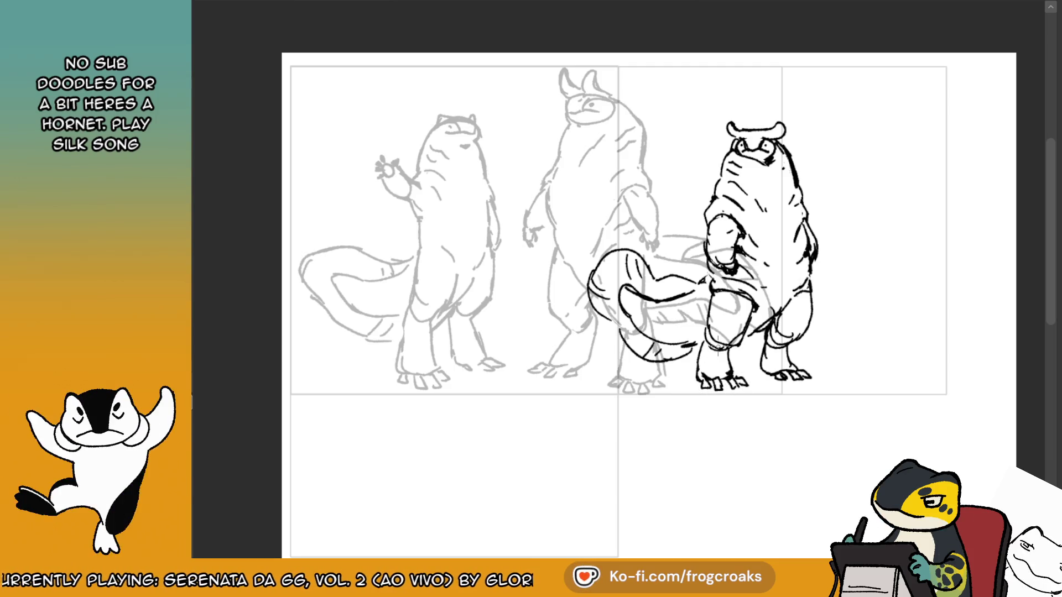
{"action": "left_click", "coordinate": [255, 5]}
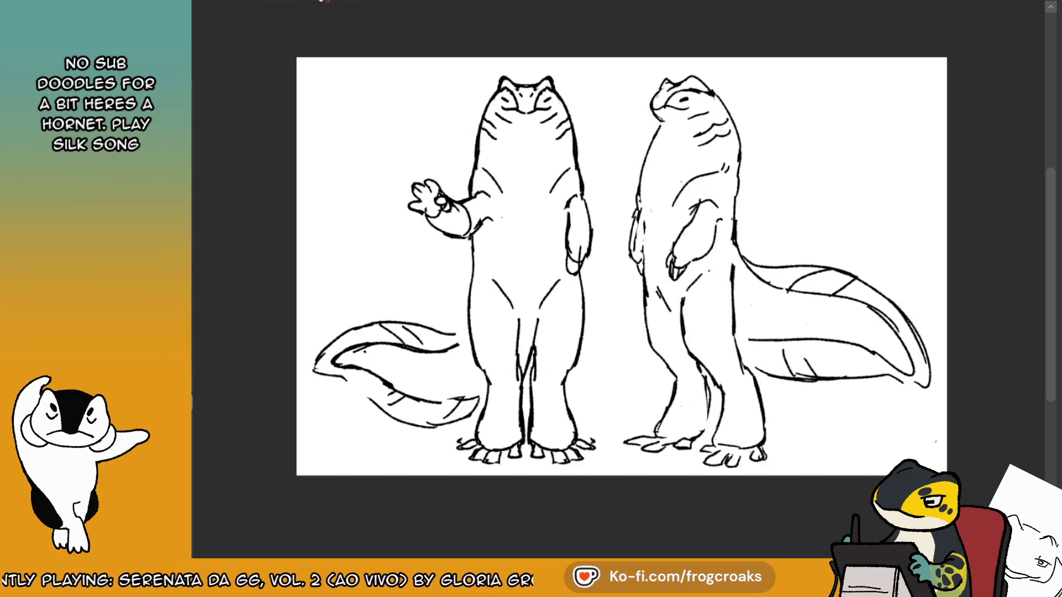
{"action": "left_click", "coordinate": [353, 2]}
With the canvas mirrored, re-ink the bottom of the foot and a leg contour line.
{"action": "key", "text": "m"}
{"action": "key", "text": "m"}
{"action": "scroll", "coordinate": [737, 375], "scroll_direction": "up", "scroll_amount": 3}
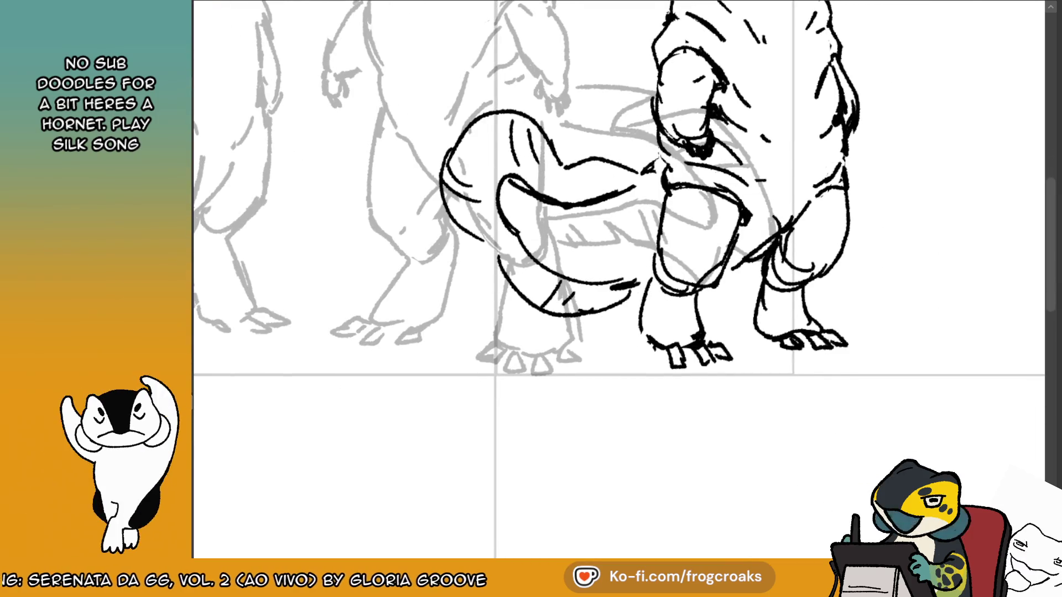
{"action": "key", "text": "m"}
{"action": "mouse_move", "coordinate": [539, 339]}
{"action": "left_mouse_down"}
{"action": "mouse_move", "coordinate": [578, 347]}
{"action": "mouse_move", "coordinate": [511, 351]}
{"action": "mouse_move", "coordinate": [532, 364]}
{"action": "mouse_move", "coordinate": [581, 362]}
{"action": "mouse_move", "coordinate": [603, 332]}
{"action": "mouse_move", "coordinate": [593, 282]}
{"action": "left_mouse_up"}
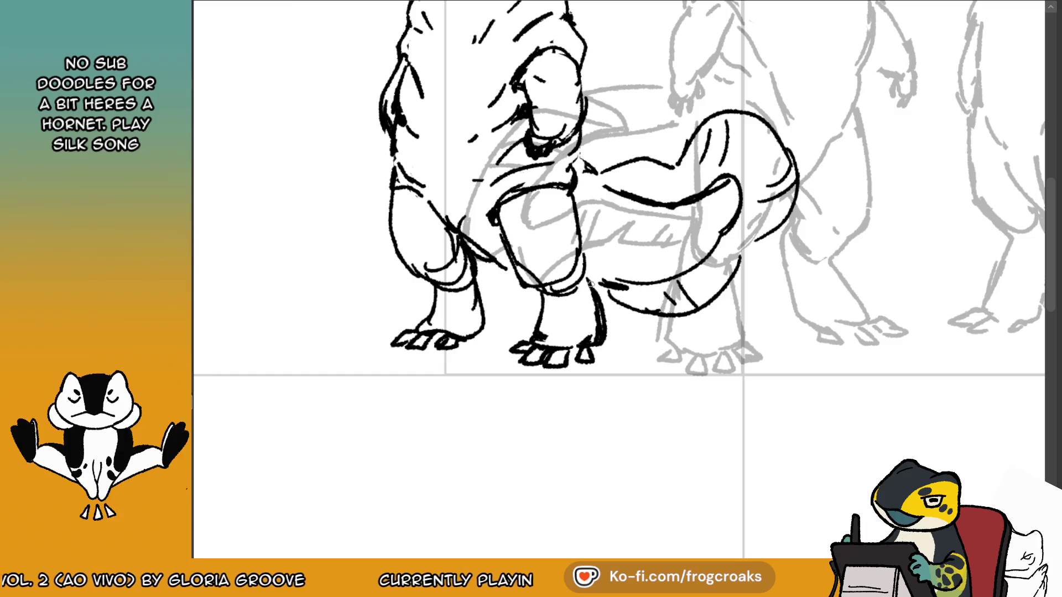
{"action": "mouse_move", "coordinate": [435, 287]}
{"action": "left_mouse_down"}
{"action": "mouse_move", "coordinate": [430, 327]}
{"action": "mouse_move", "coordinate": [442, 323]}
{"action": "mouse_move", "coordinate": [411, 334]}
{"action": "mouse_move", "coordinate": [459, 345]}
{"action": "mouse_move", "coordinate": [441, 282]}
{"action": "left_mouse_up"}
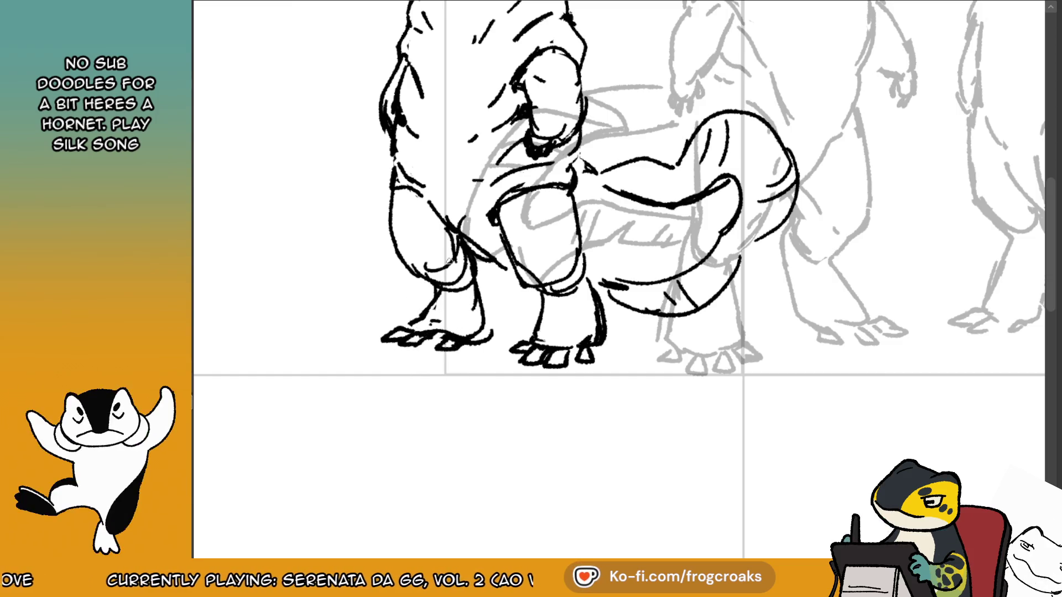
{"action": "scroll", "coordinate": [620, 221], "scroll_direction": "left", "scroll_amount": 5}
{"action": "scroll", "coordinate": [467, 384], "scroll_direction": "down", "scroll_amount": 3}
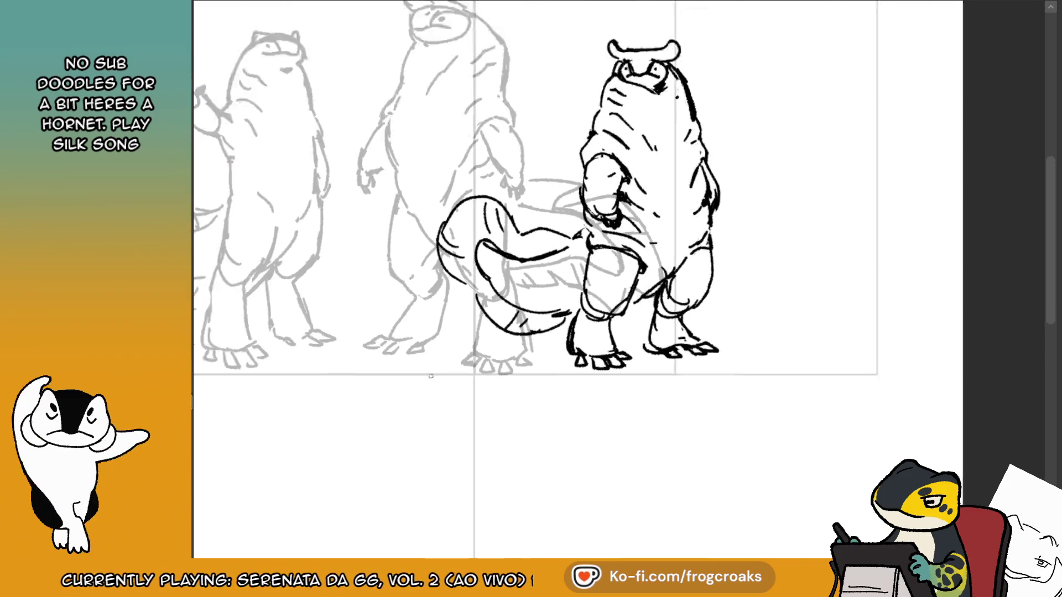
Nudge the inked right-hand creature slightly right with the arrow key.
{"action": "scroll", "coordinate": [467, 384], "scroll_direction": "up", "scroll_amount": 3}
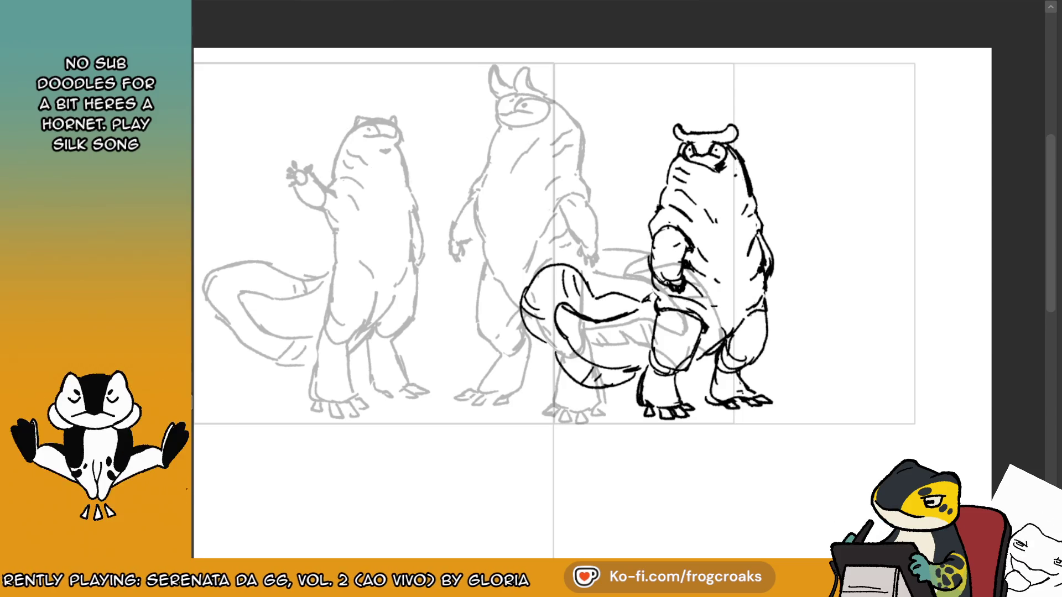
{"action": "key", "text": "Right"}
{"action": "key", "text": "Right"}
{"action": "key", "text": "Right"}
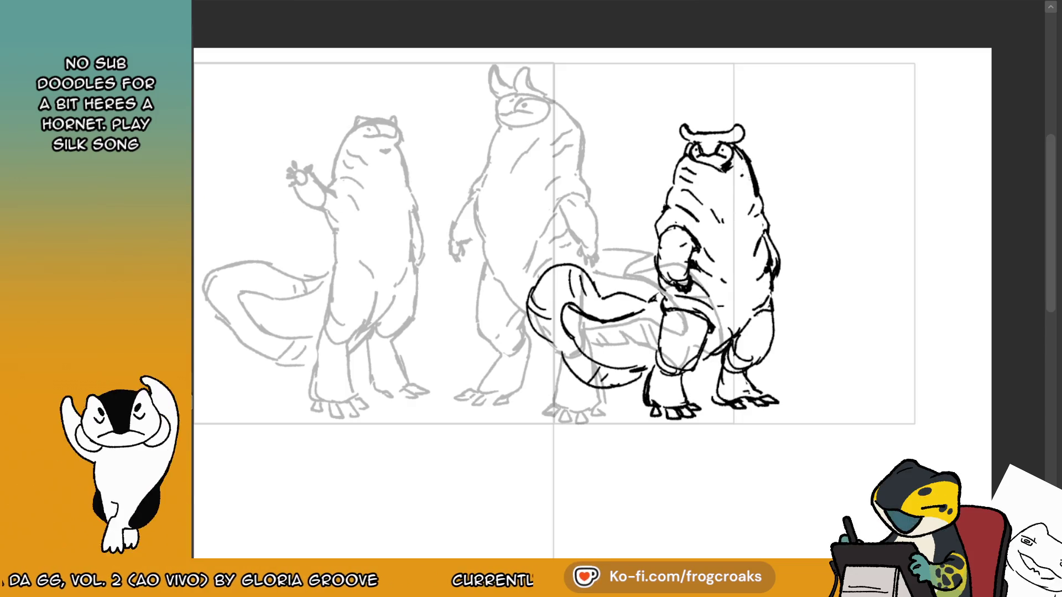
{"action": "mouse_move", "coordinate": [455, 173]}
{"action": "left_mouse_down"}
{"action": "mouse_move", "coordinate": [437, 257]}
{"action": "mouse_move", "coordinate": [469, 474]}
{"action": "mouse_move", "coordinate": [739, 111]}
{"action": "mouse_move", "coordinate": [460, 98]}
{"action": "left_mouse_up"}
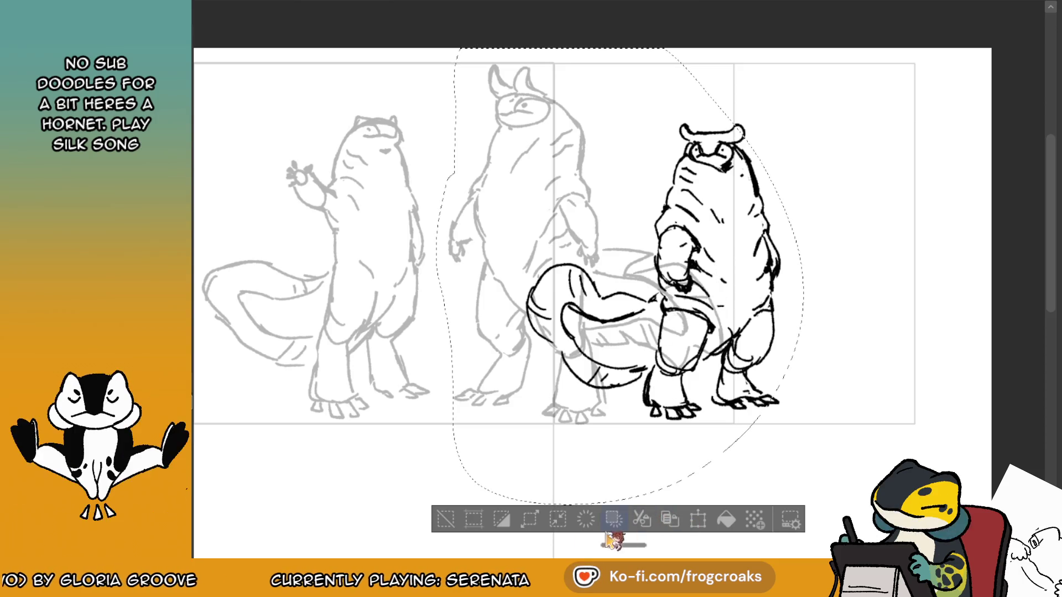
{"action": "left_click", "coordinate": [446, 519]}
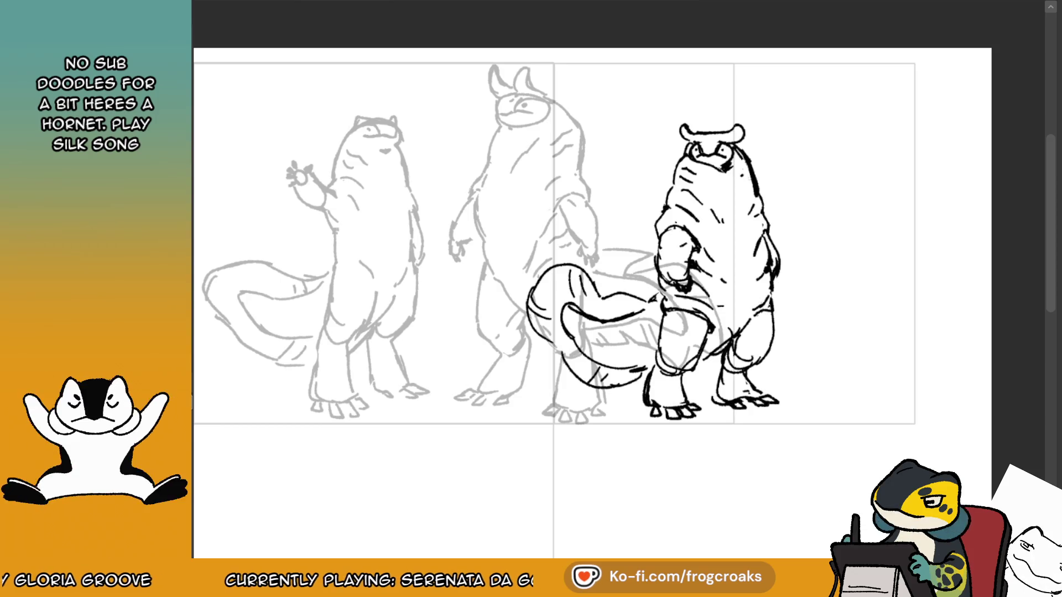
Loop a selection around the right-hand figure to check its placement, then deselect.
{"action": "mouse_move", "coordinate": [457, 50]}
{"action": "left_mouse_down"}
{"action": "mouse_move", "coordinate": [770, 403]}
{"action": "mouse_move", "coordinate": [449, 354]}
{"action": "mouse_move", "coordinate": [452, 176]}
{"action": "left_mouse_up"}
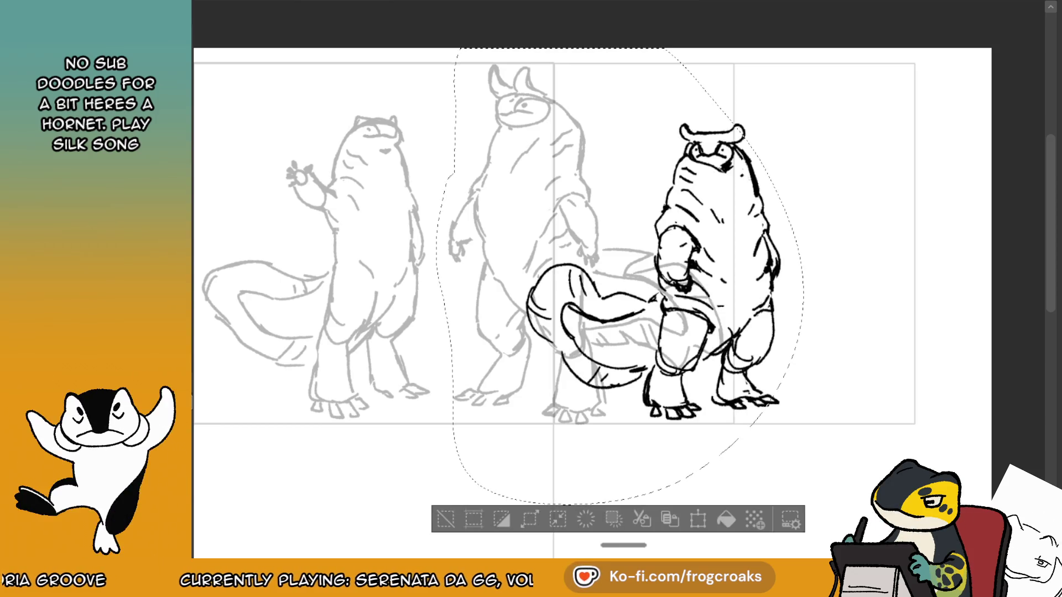
{"action": "left_click", "coordinate": [670, 519]}
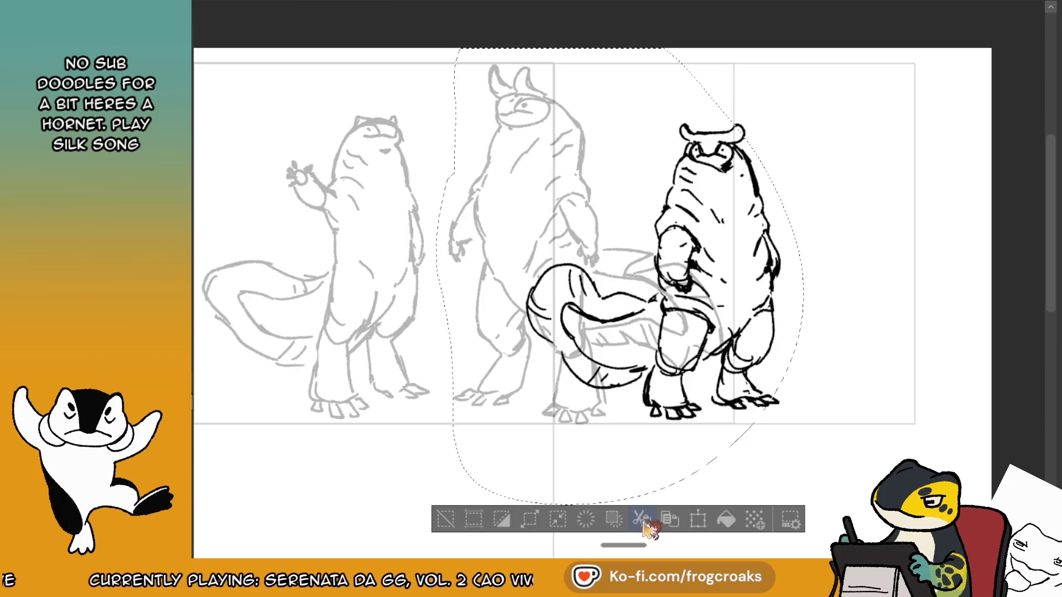
{"action": "left_click", "coordinate": [450, 498]}
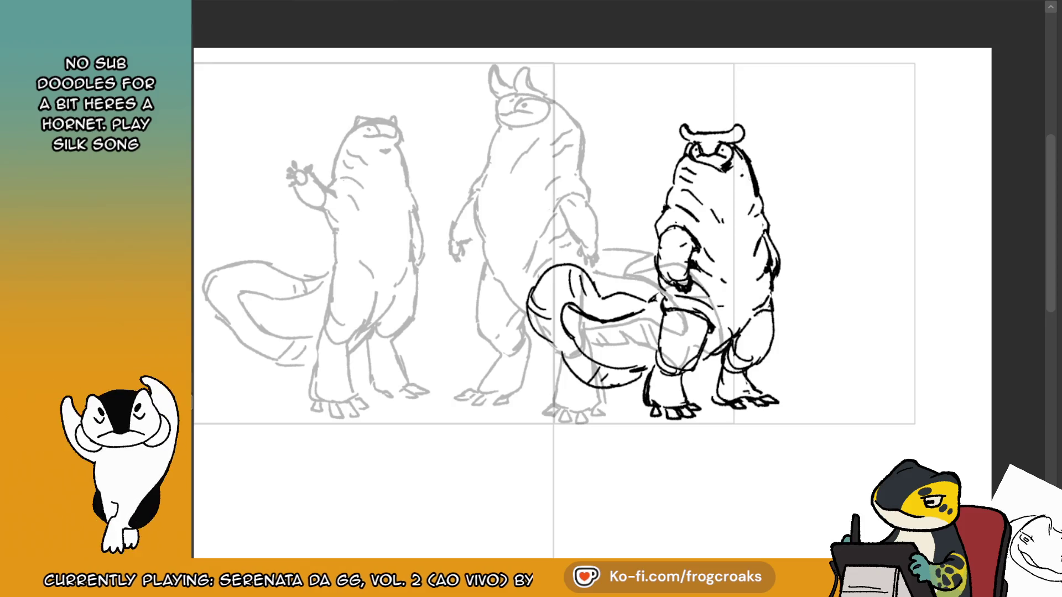
{"action": "mouse_move", "coordinate": [553, 277]}
{"action": "left_mouse_down"}
{"action": "mouse_move", "coordinate": [623, 315]}
{"action": "mouse_move", "coordinate": [607, 271]}
{"action": "mouse_move", "coordinate": [585, 271]}
{"action": "left_mouse_up"}
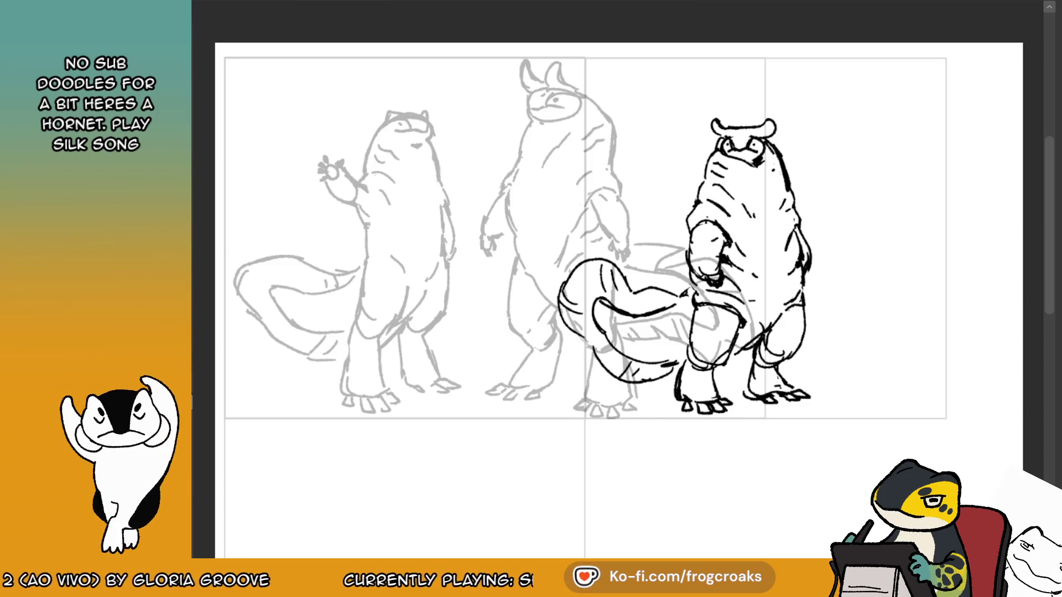
Create a new blank frame, compare neighbouring frames, then zoom in and draw a head oval.
{"action": "key", "text": "Right"}
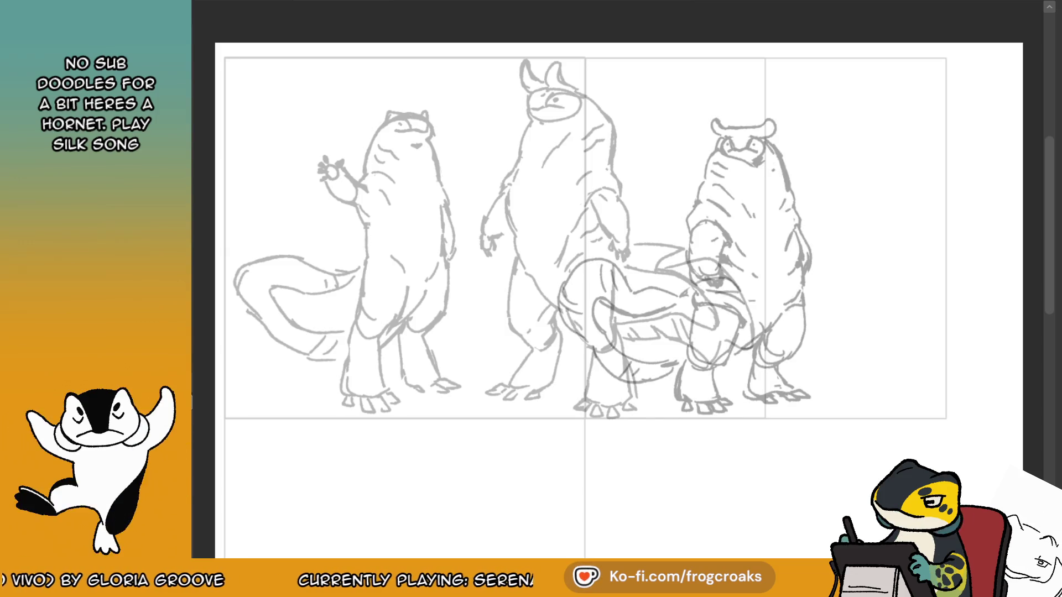
{"action": "key", "text": "Right"}
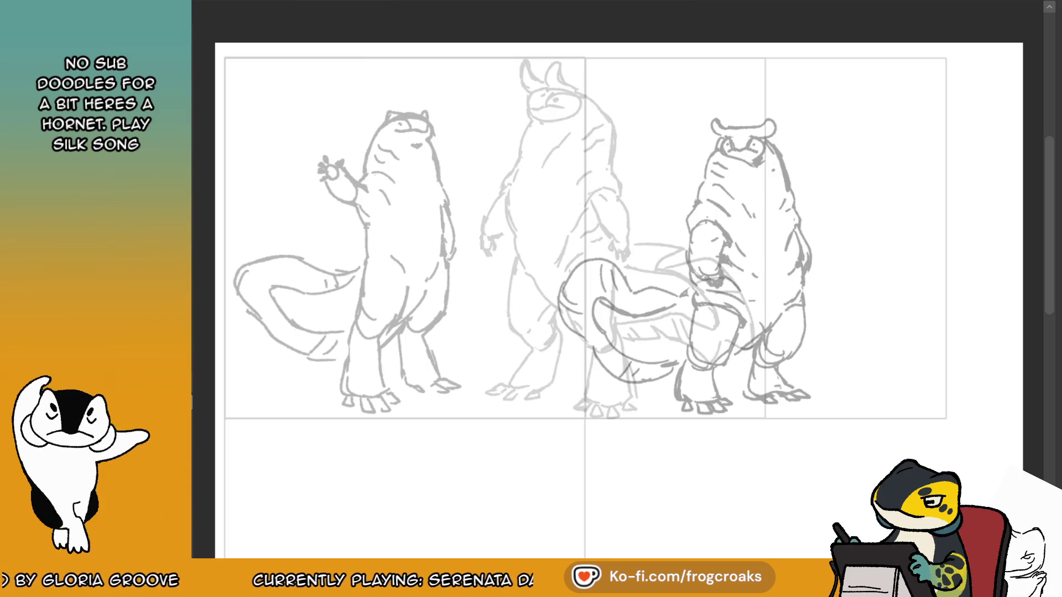
{"action": "key", "text": "Left"}
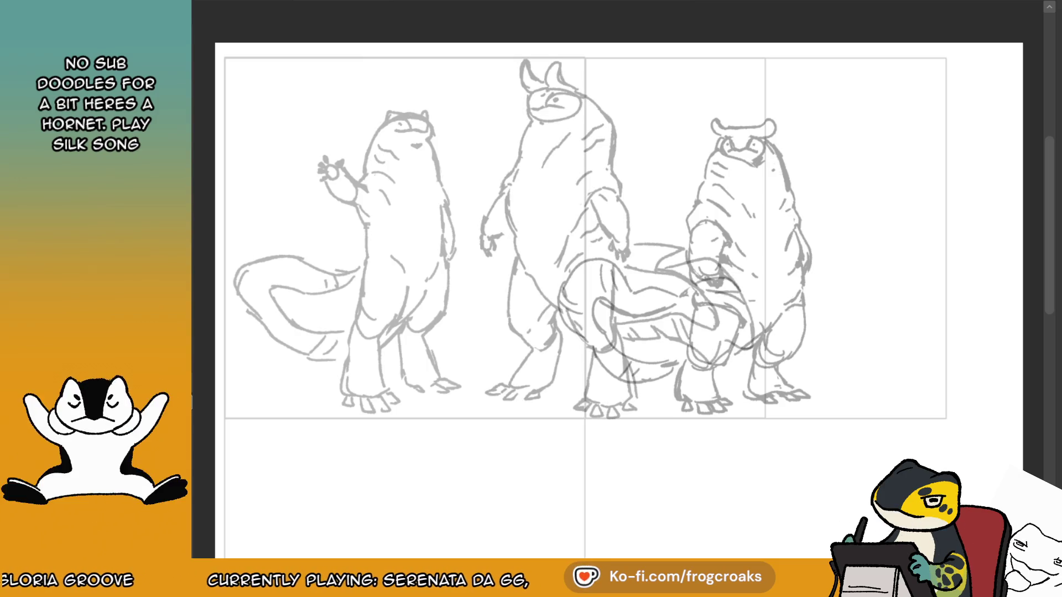
{"action": "scroll", "coordinate": [453, 95], "scroll_direction": "up", "scroll_amount": 3}
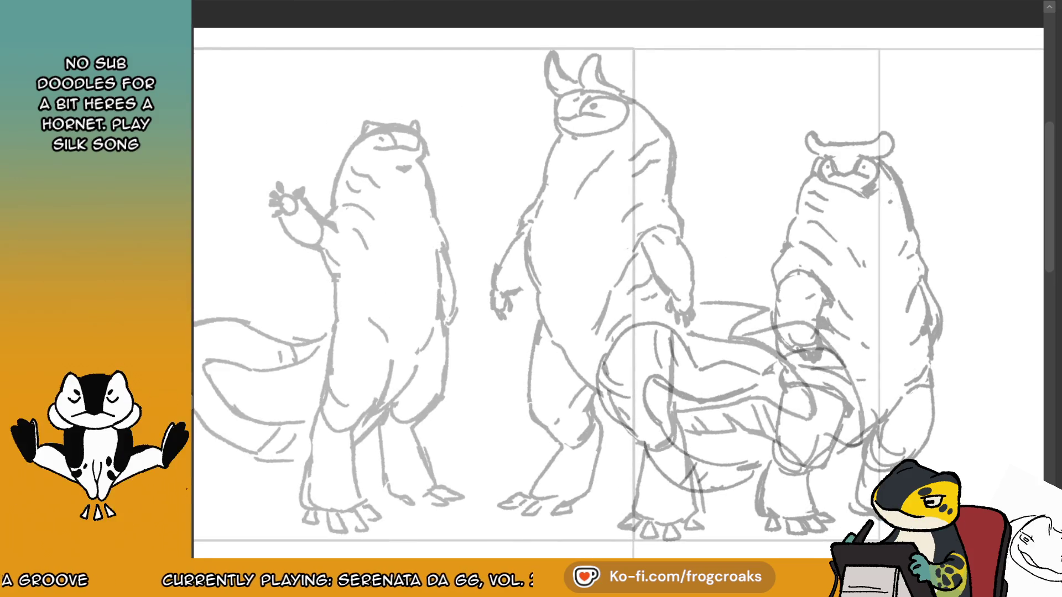
{"action": "scroll", "coordinate": [618, 293], "scroll_direction": "left", "scroll_amount": 3}
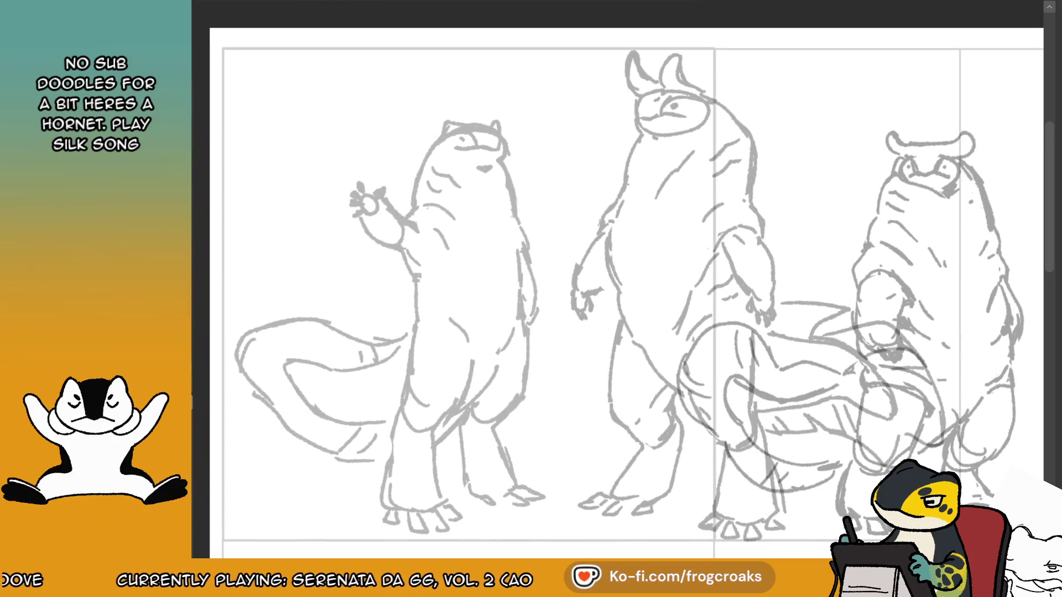
{"action": "left_click_drag", "start_coordinate": [591, 76], "coordinate": [591, 68]}
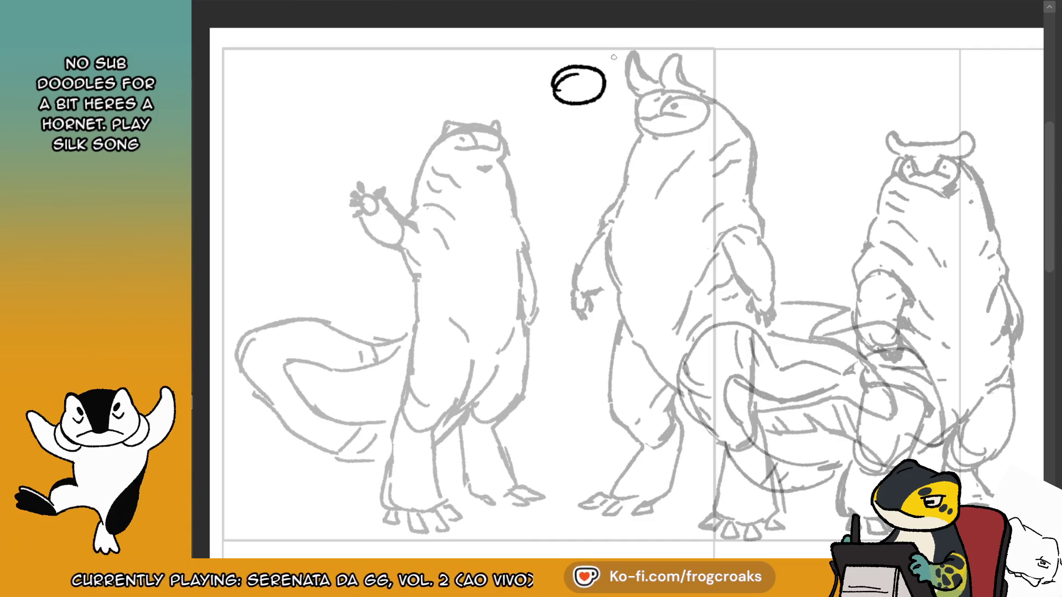
Ink the body's left and right outlines below the head, redoing strokes until they fit.
{"action": "key", "text": "ctrl+z"}
{"action": "mouse_move", "coordinate": [541, 83]}
{"action": "left_mouse_down"}
{"action": "mouse_move", "coordinate": [527, 165]}
{"action": "mouse_move", "coordinate": [556, 173]}
{"action": "left_mouse_up"}
{"action": "left_click_drag", "start_coordinate": [601, 104], "coordinate": [619, 178]}
{"action": "key", "text": "ctrl+z"}
{"action": "left_click_drag", "start_coordinate": [541, 84], "coordinate": [533, 171]}
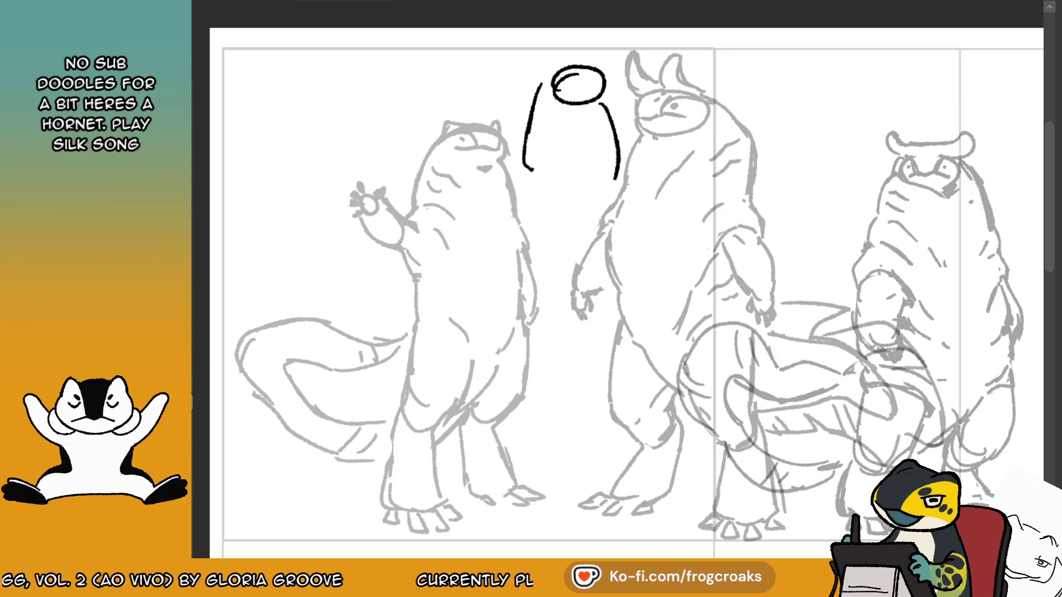
{"action": "left_click_drag", "start_coordinate": [543, 156], "coordinate": [558, 168]}
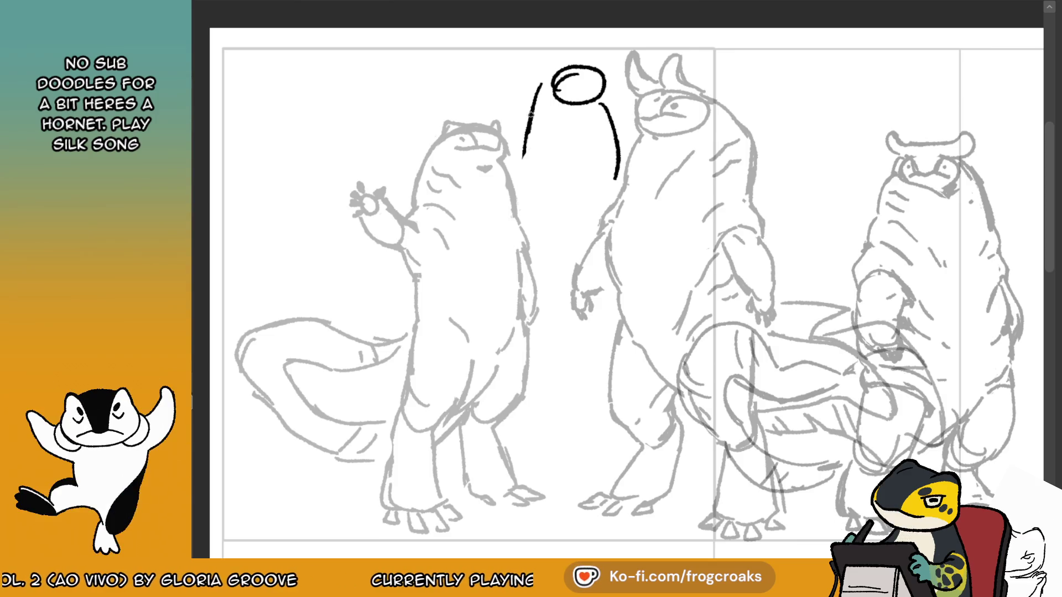
{"action": "left_click_drag", "start_coordinate": [594, 113], "coordinate": [607, 161]}
{"action": "key", "text": "ctrl+z"}
{"action": "mouse_move", "coordinate": [534, 149]}
{"action": "left_mouse_down"}
{"action": "mouse_move", "coordinate": [521, 208]}
{"action": "mouse_move", "coordinate": [549, 191]}
{"action": "mouse_move", "coordinate": [557, 169]}
{"action": "left_mouse_up"}
{"action": "key", "text": "ctrl+z"}
{"action": "left_click_drag", "start_coordinate": [586, 156], "coordinate": [602, 162]}
{"action": "key", "text": "ctrl+z"}
Ink the body's underside curve, left side, middle oval and surrounding arm lines.
{"action": "left_click_drag", "start_coordinate": [527, 207], "coordinate": [600, 224]}
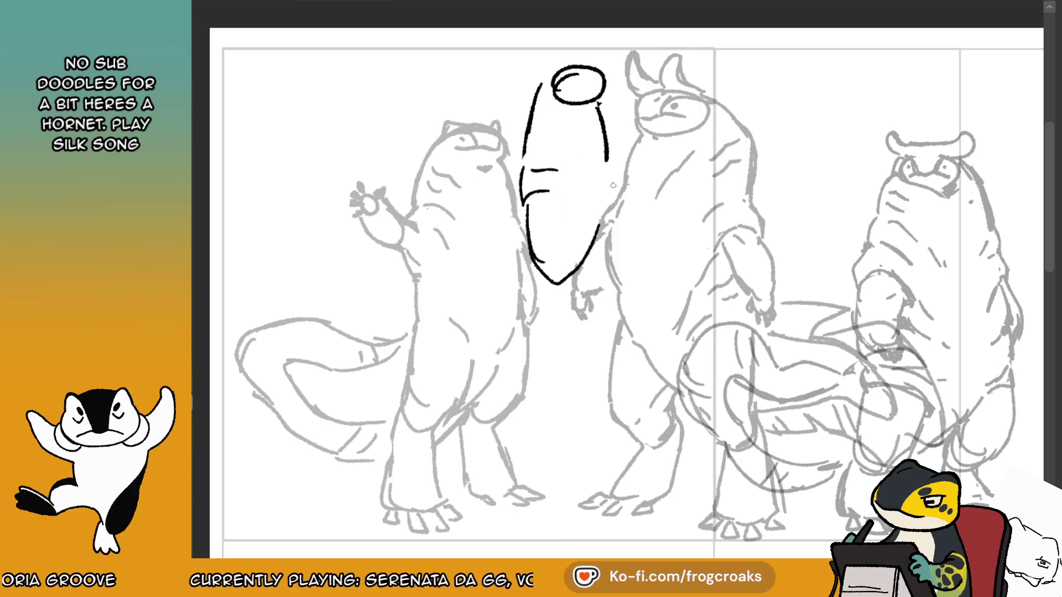
{"action": "left_click_drag", "start_coordinate": [526, 228], "coordinate": [545, 312]}
{"action": "key", "text": "ctrl+z"}
{"action": "mouse_move", "coordinate": [541, 265]}
{"action": "left_mouse_down"}
{"action": "mouse_move", "coordinate": [547, 301]}
{"action": "mouse_move", "coordinate": [532, 209]}
{"action": "left_mouse_up"}
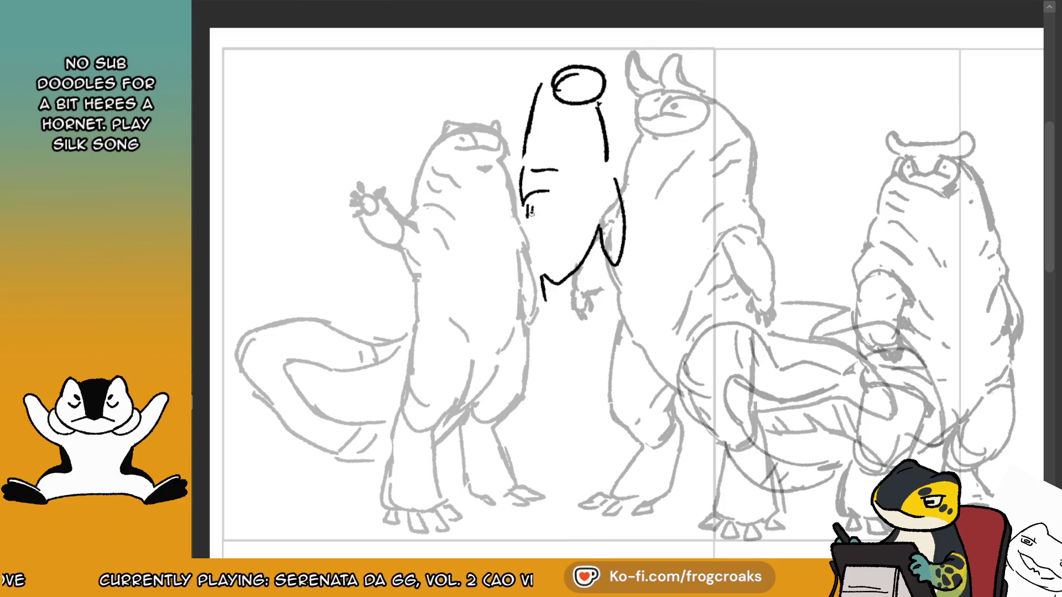
{"action": "left_click_drag", "start_coordinate": [547, 310], "coordinate": [611, 279]}
{"action": "mouse_move", "coordinate": [535, 199]}
{"action": "left_mouse_down"}
{"action": "mouse_move", "coordinate": [545, 190]}
{"action": "mouse_move", "coordinate": [523, 183]}
{"action": "mouse_move", "coordinate": [521, 209]}
{"action": "mouse_move", "coordinate": [550, 224]}
{"action": "left_mouse_up"}
{"action": "mouse_move", "coordinate": [545, 203]}
{"action": "left_mouse_down"}
{"action": "mouse_move", "coordinate": [556, 221]}
{"action": "mouse_move", "coordinate": [532, 228]}
{"action": "mouse_move", "coordinate": [554, 220]}
{"action": "mouse_move", "coordinate": [550, 241]}
{"action": "mouse_move", "coordinate": [576, 246]}
{"action": "mouse_move", "coordinate": [568, 280]}
{"action": "left_mouse_up"}
{"action": "left_click_drag", "start_coordinate": [578, 235], "coordinate": [582, 277]}
{"action": "left_click_drag", "start_coordinate": [558, 213], "coordinate": [581, 249]}
Check the clean line-art reference, then redo the front, lower-body and head-top lines.
{"action": "left_click", "coordinate": [324, 1]}
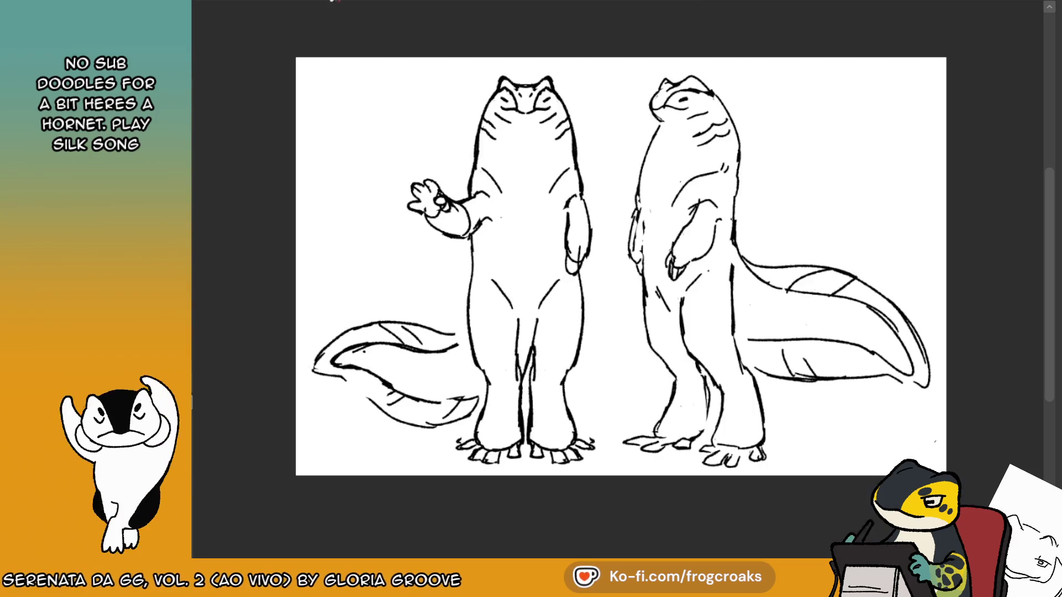
{"action": "left_click", "coordinate": [332, 2]}
{"action": "key", "text": "ctrl+z"}
{"action": "key", "text": "ctrl+z"}
{"action": "key", "text": "ctrl+z"}
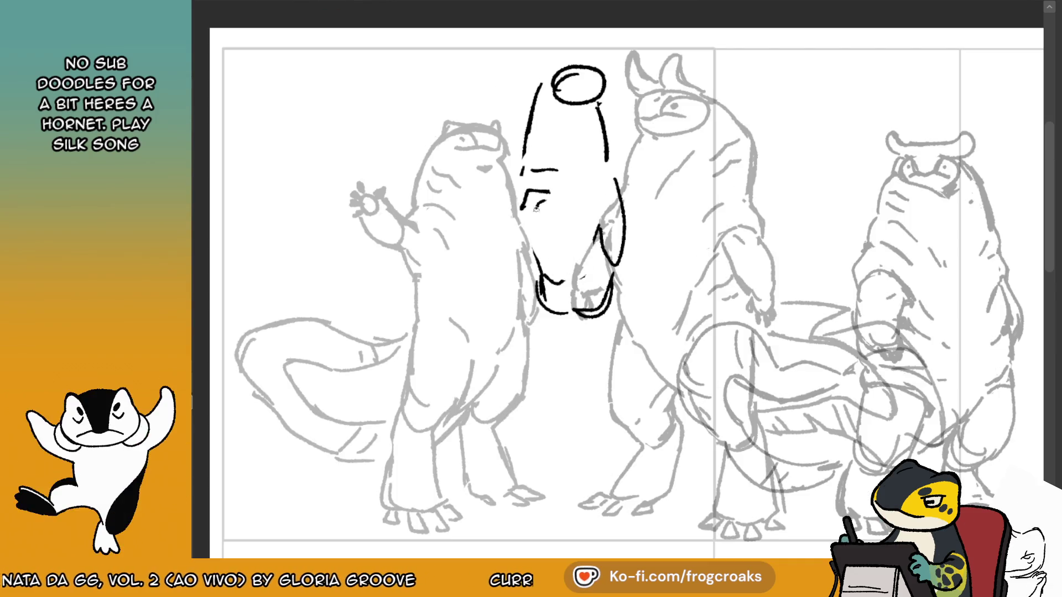
{"action": "key", "text": "ctrl+z"}
{"action": "key", "text": "ctrl+z"}
{"action": "left_click_drag", "start_coordinate": [547, 208], "coordinate": [581, 271]}
{"action": "key", "text": "ctrl+z"}
{"action": "mouse_move", "coordinate": [534, 205]}
{"action": "left_mouse_down"}
{"action": "mouse_move", "coordinate": [540, 245]}
{"action": "mouse_move", "coordinate": [567, 257]}
{"action": "left_mouse_up"}
{"action": "left_click_drag", "start_coordinate": [555, 220], "coordinate": [569, 266]}
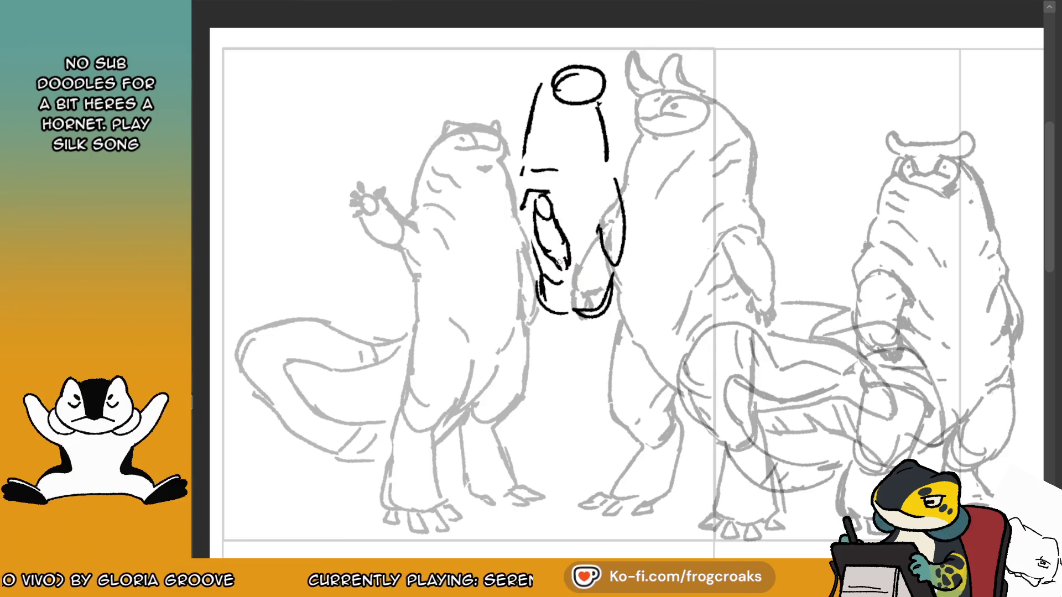
{"action": "left_click_drag", "start_coordinate": [535, 221], "coordinate": [548, 257]}
{"action": "mouse_move", "coordinate": [532, 212]}
{"action": "left_mouse_down"}
{"action": "mouse_move", "coordinate": [529, 229]}
{"action": "mouse_move", "coordinate": [552, 189]}
{"action": "mouse_move", "coordinate": [529, 220]}
{"action": "left_mouse_up"}
{"action": "key", "text": "ctrl+z"}
{"action": "key", "text": "ctrl+z"}
{"action": "mouse_move", "coordinate": [549, 187]}
{"action": "left_mouse_down"}
{"action": "mouse_move", "coordinate": [563, 210]}
{"action": "mouse_move", "coordinate": [519, 226]}
{"action": "mouse_move", "coordinate": [534, 260]}
{"action": "mouse_move", "coordinate": [519, 214]}
{"action": "mouse_move", "coordinate": [539, 266]}
{"action": "mouse_move", "coordinate": [507, 204]}
{"action": "left_mouse_up"}
{"action": "key", "text": "ctrl+z"}
{"action": "key", "text": "ctrl+z"}
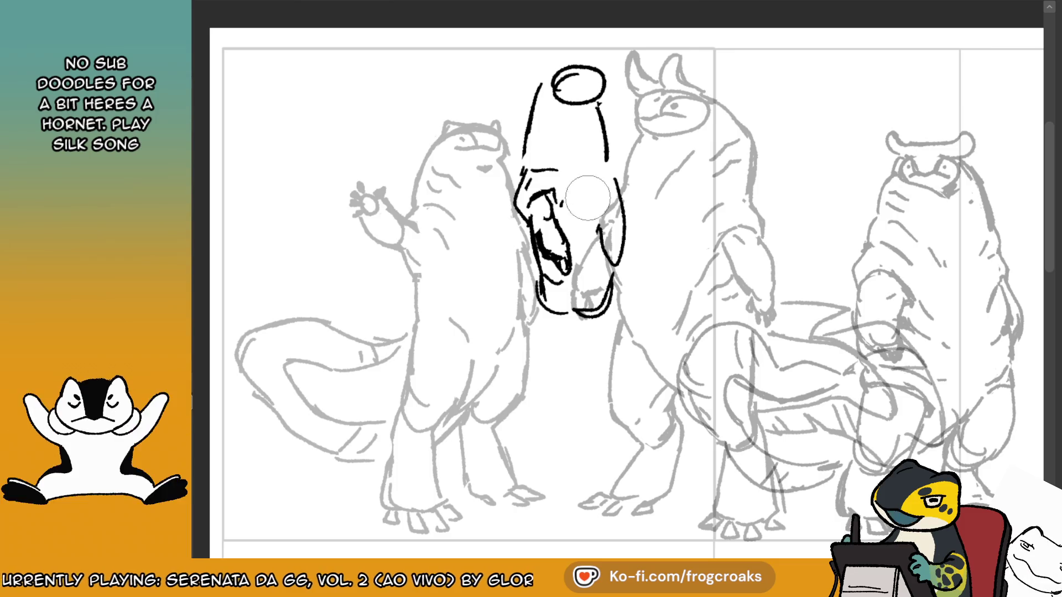
Ink the right head contour, jaw and cheek lines, erasing stray strokes.
{"action": "mouse_move", "coordinate": [609, 160]}
{"action": "left_mouse_down"}
{"action": "mouse_move", "coordinate": [632, 206]}
{"action": "mouse_move", "coordinate": [618, 244]}
{"action": "mouse_move", "coordinate": [631, 186]}
{"action": "left_mouse_up"}
{"action": "key", "text": "e"}
{"action": "key", "text": "e"}
{"action": "left_click_drag", "start_coordinate": [622, 205], "coordinate": [612, 277]}
{"action": "left_click_drag", "start_coordinate": [630, 183], "coordinate": [623, 206]}
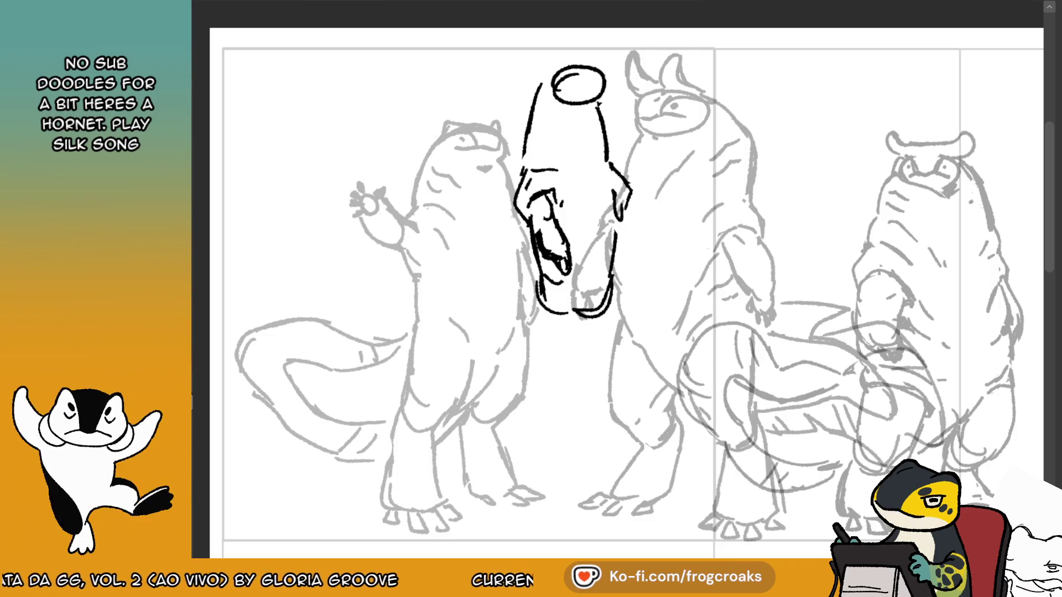
{"action": "mouse_move", "coordinate": [620, 212]}
{"action": "left_mouse_down"}
{"action": "mouse_move", "coordinate": [635, 192]}
{"action": "mouse_move", "coordinate": [623, 175]}
{"action": "mouse_move", "coordinate": [620, 253]}
{"action": "left_mouse_up"}
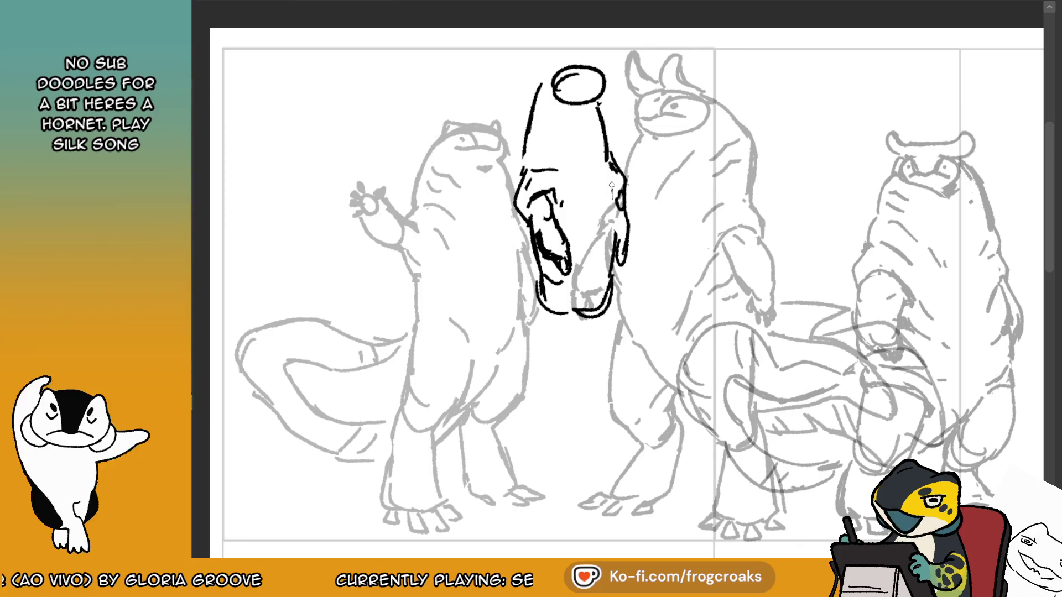
{"action": "left_click_drag", "start_coordinate": [538, 101], "coordinate": [518, 160]}
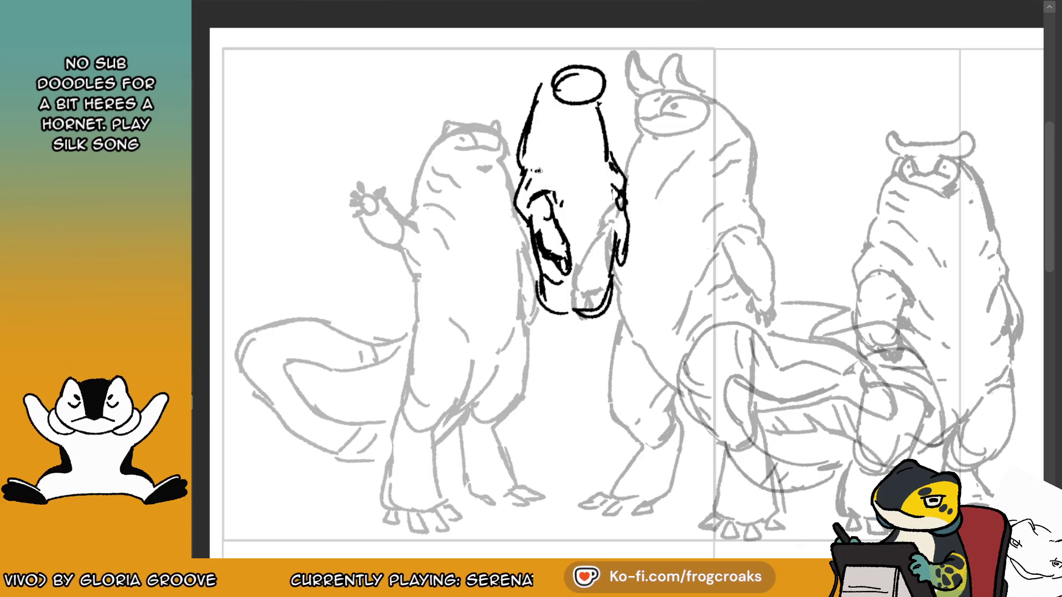
{"action": "key", "text": "ctrl+z"}
{"action": "left_click_drag", "start_coordinate": [603, 136], "coordinate": [613, 164]}
{"action": "key", "text": "ctrl+z"}
{"action": "key", "text": "ctrl+z"}
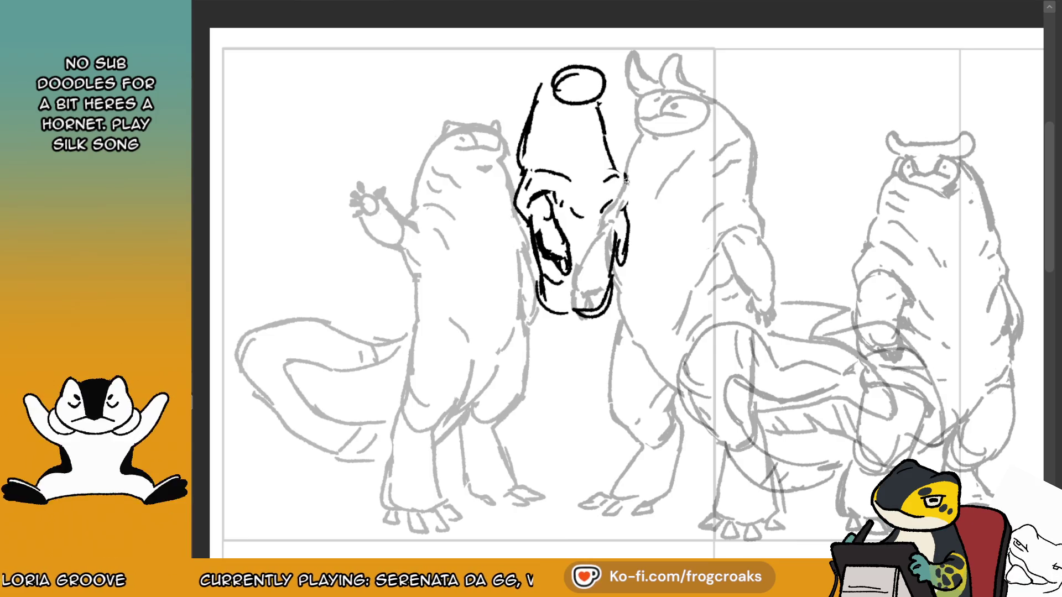
{"action": "left_click_drag", "start_coordinate": [602, 183], "coordinate": [615, 164]}
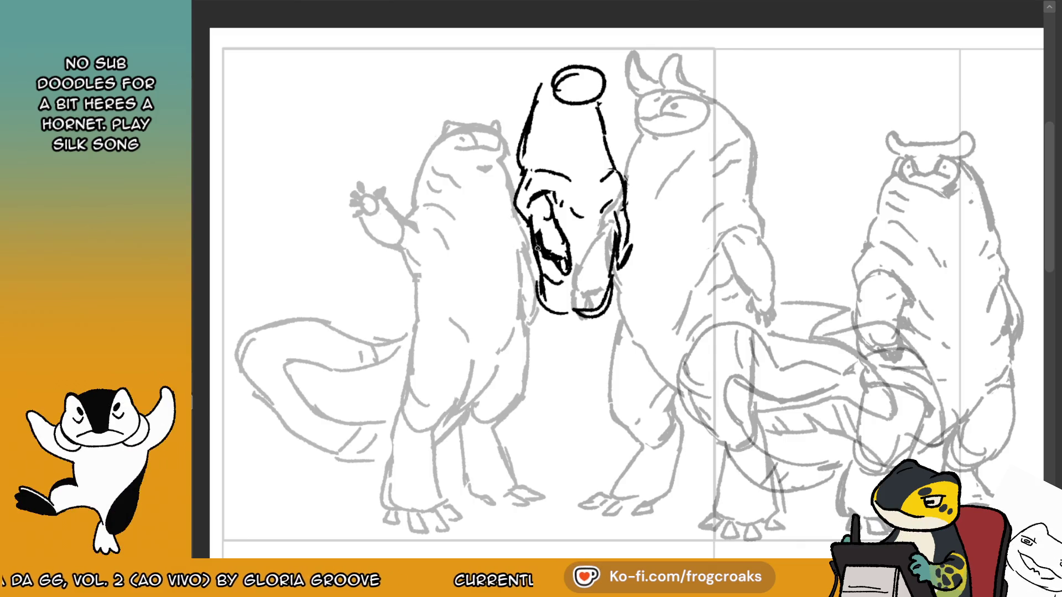
Ink the neck and right body outline, then erase part of the chin curve.
{"action": "key", "text": "ctrl+z"}
{"action": "mouse_move", "coordinate": [539, 279]}
{"action": "left_mouse_down"}
{"action": "mouse_move", "coordinate": [551, 320]}
{"action": "mouse_move", "coordinate": [575, 327]}
{"action": "left_mouse_up"}
{"action": "mouse_move", "coordinate": [616, 272]}
{"action": "left_mouse_down"}
{"action": "mouse_move", "coordinate": [618, 323]}
{"action": "mouse_move", "coordinate": [568, 344]}
{"action": "mouse_move", "coordinate": [545, 326]}
{"action": "mouse_move", "coordinate": [561, 397]}
{"action": "left_mouse_up"}
{"action": "mouse_move", "coordinate": [538, 337]}
{"action": "left_mouse_down"}
{"action": "mouse_move", "coordinate": [535, 387]}
{"action": "mouse_move", "coordinate": [585, 362]}
{"action": "left_mouse_up"}
{"action": "mouse_move", "coordinate": [620, 315]}
{"action": "left_mouse_down"}
{"action": "mouse_move", "coordinate": [608, 378]}
{"action": "mouse_move", "coordinate": [591, 395]}
{"action": "left_mouse_up"}
{"action": "key", "text": "e"}
{"action": "mouse_move", "coordinate": [586, 302]}
{"action": "left_mouse_down"}
{"action": "mouse_move", "coordinate": [600, 304]}
{"action": "mouse_move", "coordinate": [560, 302]}
{"action": "mouse_move", "coordinate": [578, 320]}
{"action": "left_mouse_up"}
Ink the tail's upper and lower edges and the curve at the body's bottom.
{"action": "key", "text": "b"}
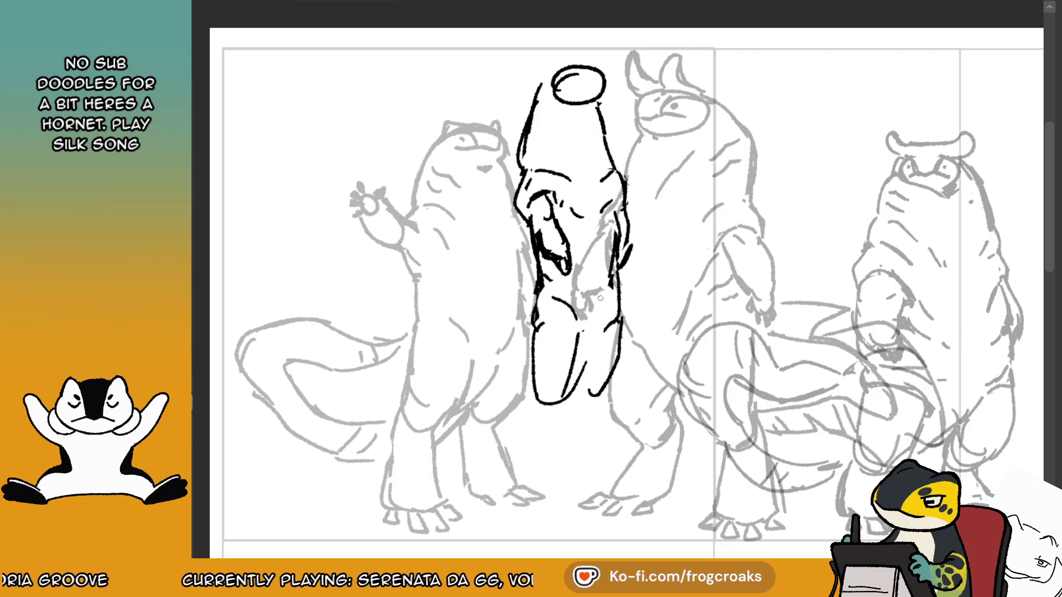
{"action": "left_click_drag", "start_coordinate": [530, 382], "coordinate": [381, 423]}
{"action": "left_click_drag", "start_coordinate": [535, 308], "coordinate": [384, 407]}
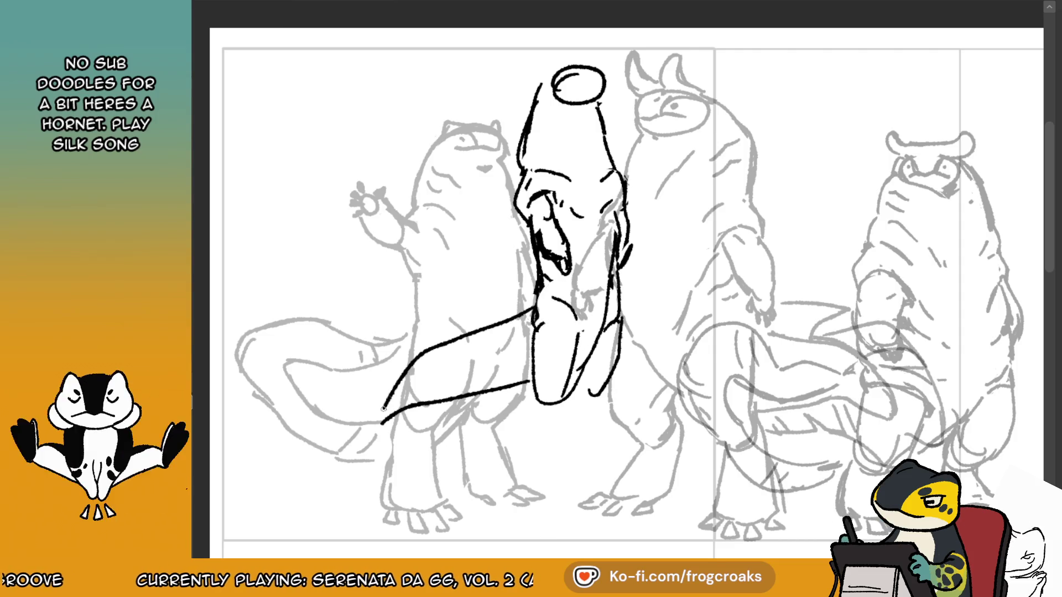
{"action": "key", "text": "ctrl+z"}
{"action": "mouse_move", "coordinate": [534, 317]}
{"action": "left_mouse_down"}
{"action": "mouse_move", "coordinate": [376, 412]}
{"action": "mouse_move", "coordinate": [366, 435]}
{"action": "left_mouse_up"}
{"action": "key", "text": "ctrl+z"}
{"action": "left_click_drag", "start_coordinate": [528, 385], "coordinate": [550, 423]}
{"action": "key", "text": "ctrl+z"}
Ink the left and right legs down to their feet.
{"action": "left_click_drag", "start_coordinate": [603, 389], "coordinate": [586, 427]}
{"action": "key", "text": "ctrl+z"}
{"action": "left_click_drag", "start_coordinate": [531, 392], "coordinate": [515, 481]}
{"action": "key", "text": "ctrl+z"}
{"action": "mouse_move", "coordinate": [521, 415]}
{"action": "left_mouse_down"}
{"action": "mouse_move", "coordinate": [515, 508]}
{"action": "mouse_move", "coordinate": [566, 504]}
{"action": "left_mouse_up"}
{"action": "key", "text": "ctrl+z"}
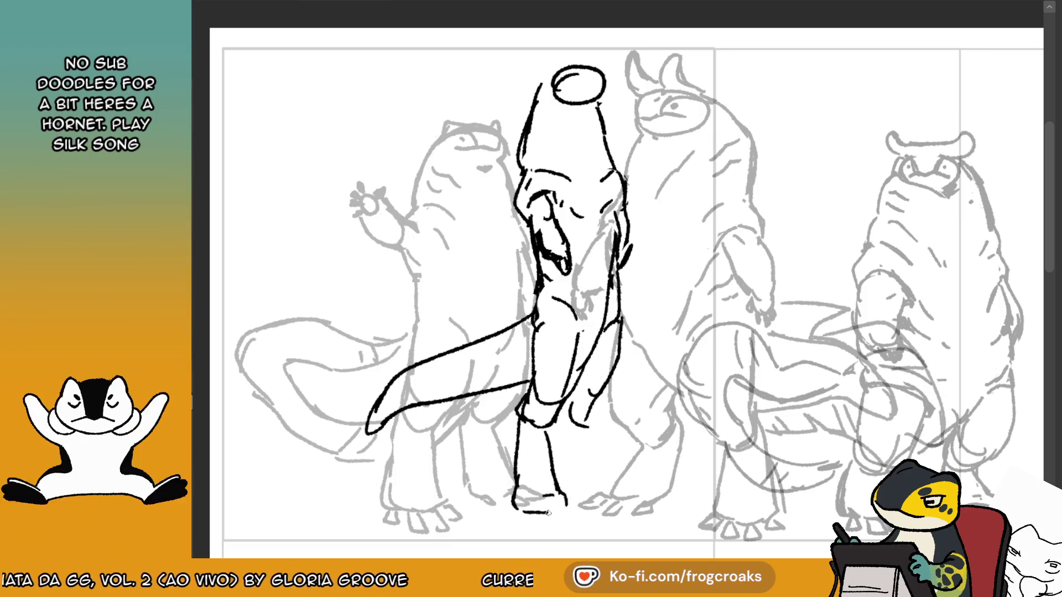
{"action": "key", "text": "ctrl+z"}
{"action": "left_click_drag", "start_coordinate": [582, 427], "coordinate": [602, 503]}
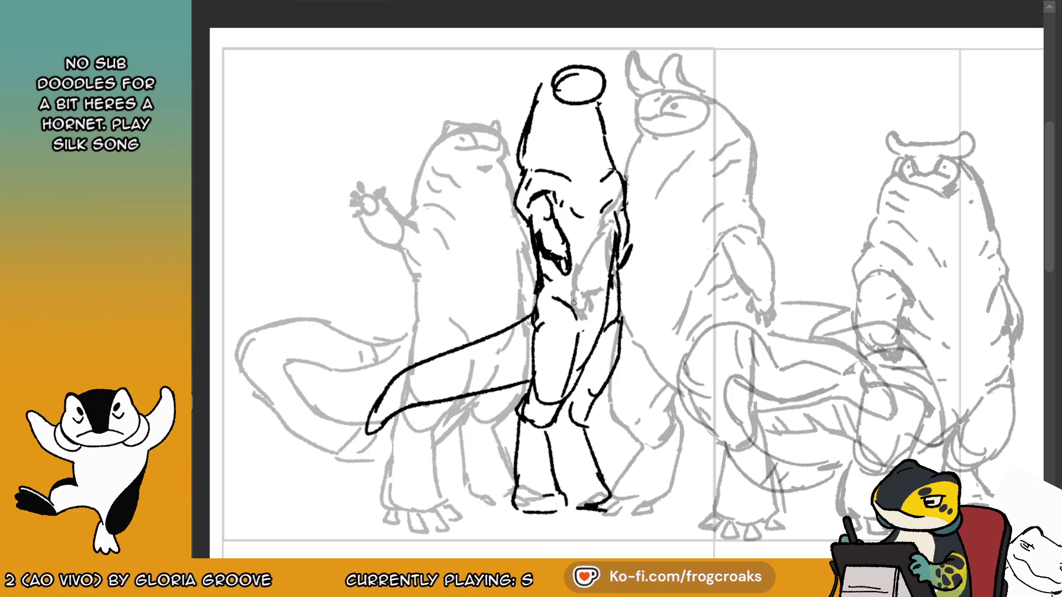
Ink the arm and hand over the chest, touching up shoulder and lower-body lines.
{"action": "mouse_move", "coordinate": [548, 210]}
{"action": "left_mouse_down"}
{"action": "mouse_move", "coordinate": [553, 271]}
{"action": "mouse_move", "coordinate": [575, 265]}
{"action": "left_mouse_up"}
{"action": "mouse_move", "coordinate": [537, 235]}
{"action": "left_mouse_down"}
{"action": "mouse_move", "coordinate": [567, 280]}
{"action": "mouse_move", "coordinate": [579, 267]}
{"action": "mouse_move", "coordinate": [575, 294]}
{"action": "left_mouse_up"}
{"action": "left_click_drag", "start_coordinate": [625, 218], "coordinate": [618, 276]}
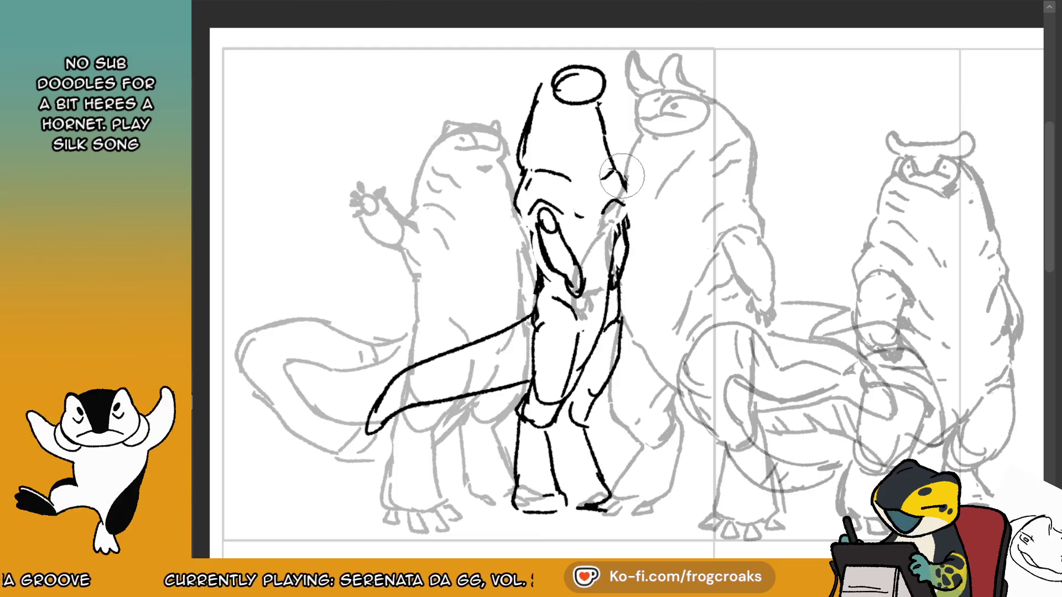
{"action": "left_click_drag", "start_coordinate": [610, 155], "coordinate": [620, 180]}
{"action": "key", "text": "e"}
{"action": "mouse_move", "coordinate": [540, 178]}
{"action": "left_mouse_down"}
{"action": "mouse_move", "coordinate": [573, 213]}
{"action": "mouse_move", "coordinate": [515, 233]}
{"action": "mouse_move", "coordinate": [549, 225]}
{"action": "left_mouse_up"}
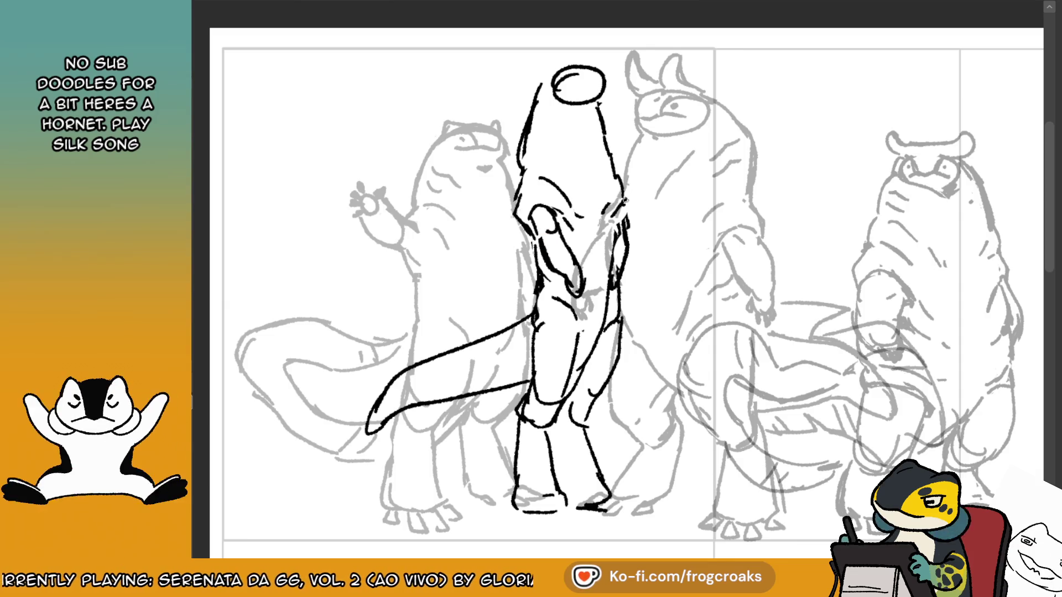
{"action": "mouse_move", "coordinate": [531, 310]}
{"action": "left_mouse_down"}
{"action": "mouse_move", "coordinate": [523, 324]}
{"action": "mouse_move", "coordinate": [563, 317]}
{"action": "left_mouse_up"}
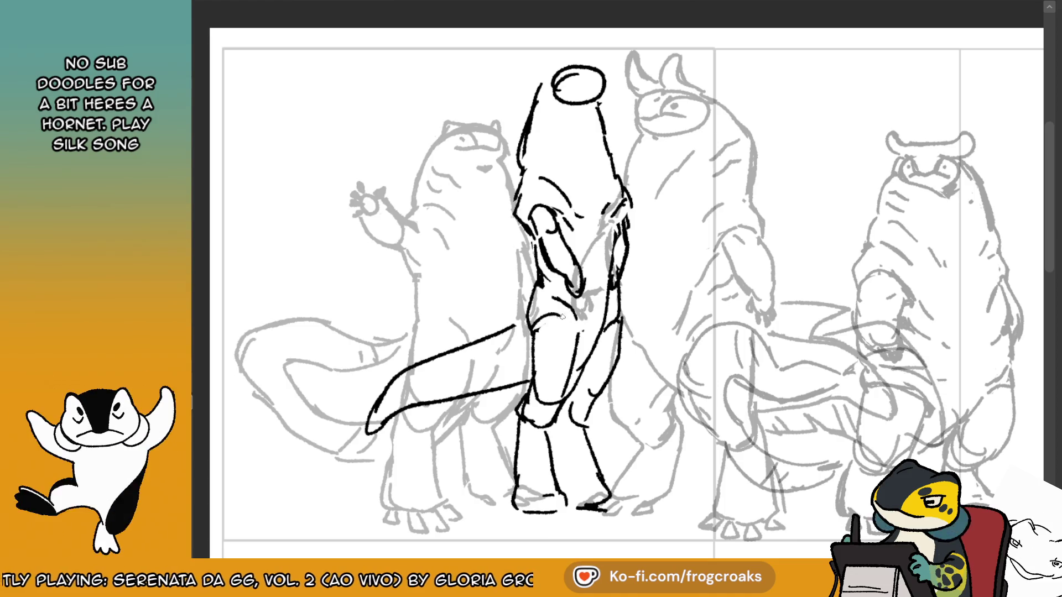
{"action": "left_click_drag", "start_coordinate": [531, 283], "coordinate": [537, 326]}
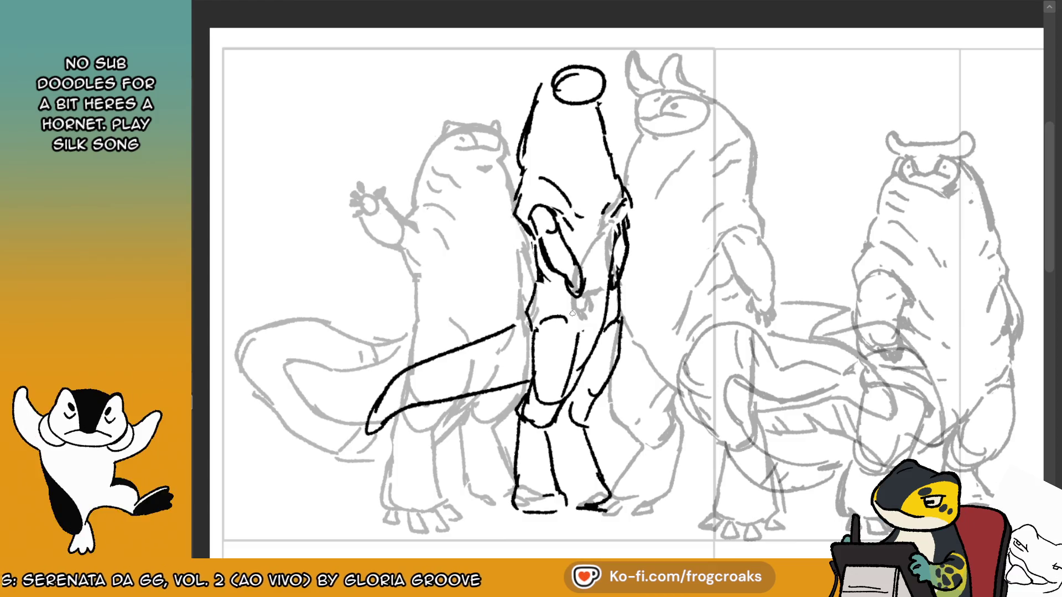
Add lines on the right side, darken the inner leg, and ink toes on both feet.
{"action": "key", "text": "e"}
{"action": "key", "text": "b"}
{"action": "mouse_move", "coordinate": [625, 313]}
{"action": "left_mouse_down"}
{"action": "mouse_move", "coordinate": [612, 323]}
{"action": "mouse_move", "coordinate": [624, 338]}
{"action": "mouse_move", "coordinate": [617, 355]}
{"action": "left_mouse_up"}
{"action": "left_click_drag", "start_coordinate": [560, 412], "coordinate": [566, 498]}
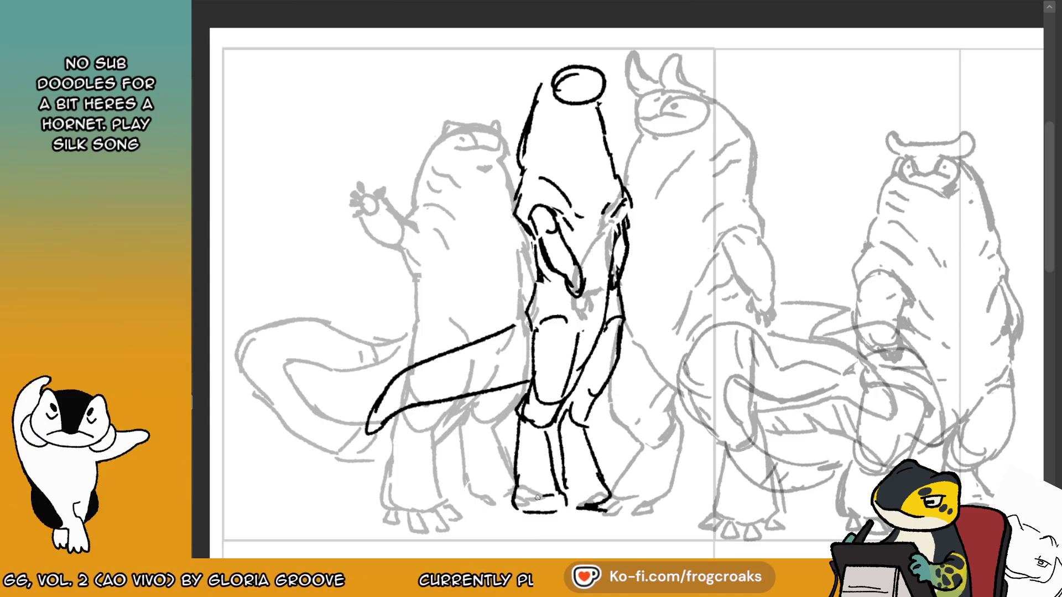
{"action": "key", "text": "ctrl+z"}
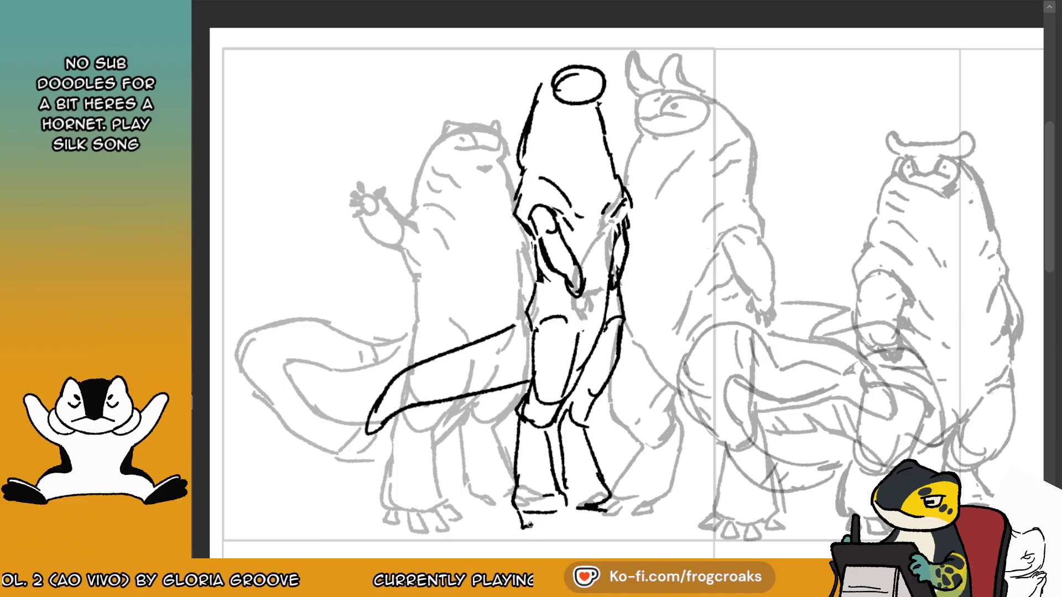
{"action": "mouse_move", "coordinate": [526, 514]}
{"action": "left_mouse_down"}
{"action": "mouse_move", "coordinate": [519, 526]}
{"action": "mouse_move", "coordinate": [541, 517]}
{"action": "mouse_move", "coordinate": [583, 524]}
{"action": "left_mouse_up"}
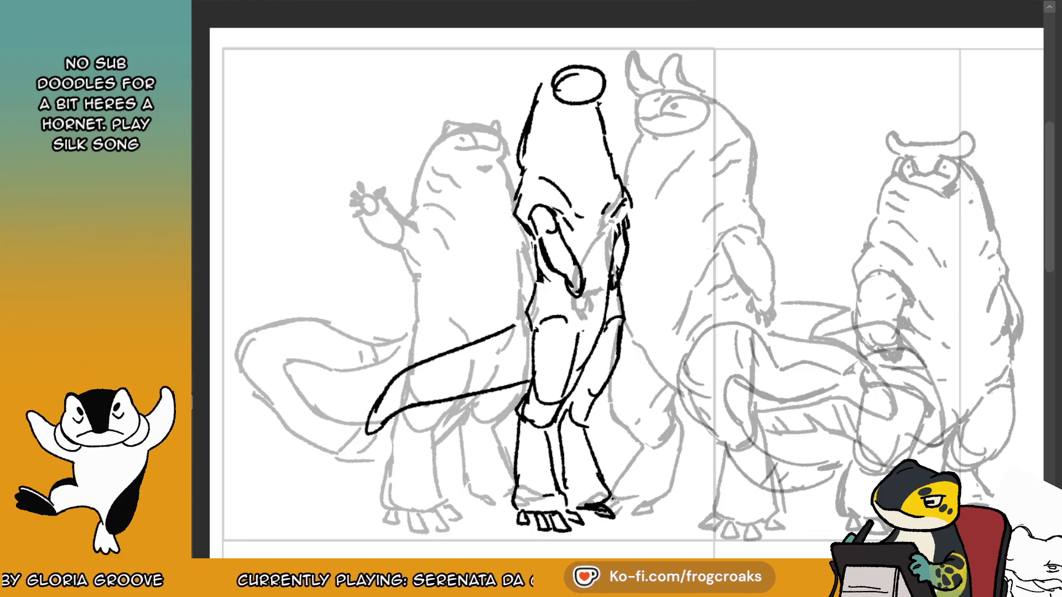
{"action": "key", "text": "ctrl+z"}
{"action": "key", "text": "ctrl+z"}
{"action": "mouse_move", "coordinate": [622, 501]}
{"action": "left_mouse_down"}
{"action": "mouse_move", "coordinate": [639, 515]}
{"action": "mouse_move", "coordinate": [624, 501]}
{"action": "mouse_move", "coordinate": [592, 508]}
{"action": "left_mouse_up"}
{"action": "key", "text": "ctrl+z"}
Mirror the canvas view horizontally and redraw the front leg and knee lines.
{"action": "key", "text": "ctrl+z"}
{"action": "key", "text": "m"}
{"action": "left_click_drag", "start_coordinate": [636, 470], "coordinate": [623, 507]}
{"action": "left_click_drag", "start_coordinate": [651, 443], "coordinate": [636, 477]}
{"action": "key", "text": "ctrl+z"}
{"action": "left_click_drag", "start_coordinate": [613, 320], "coordinate": [650, 414]}
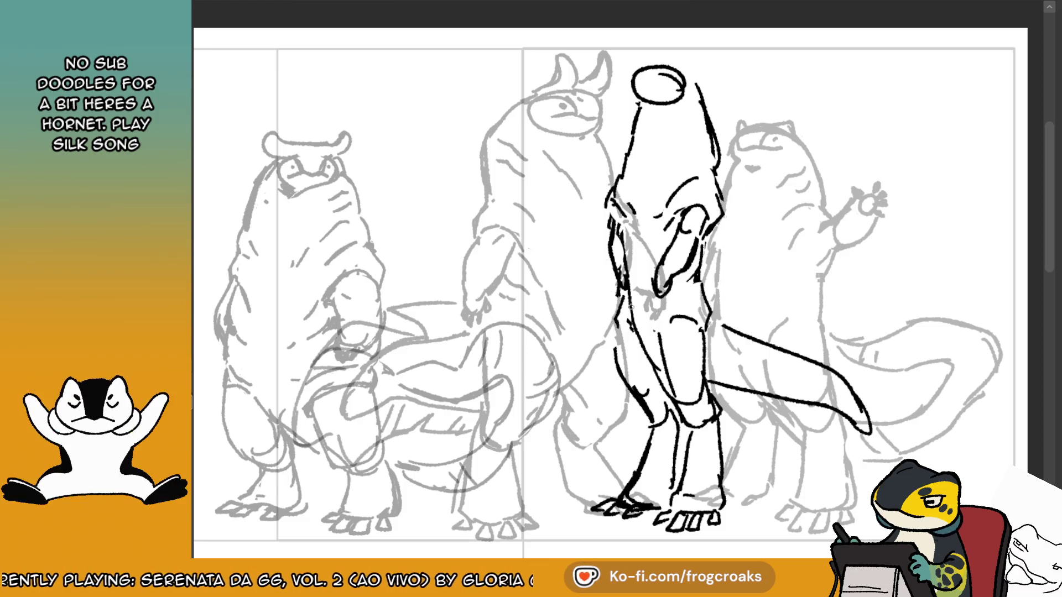
Rework the upper and front leg, hip and side lines into one continuous arm outline.
{"action": "left_click_drag", "start_coordinate": [614, 326], "coordinate": [622, 288]}
{"action": "left_click_drag", "start_coordinate": [620, 369], "coordinate": [617, 327]}
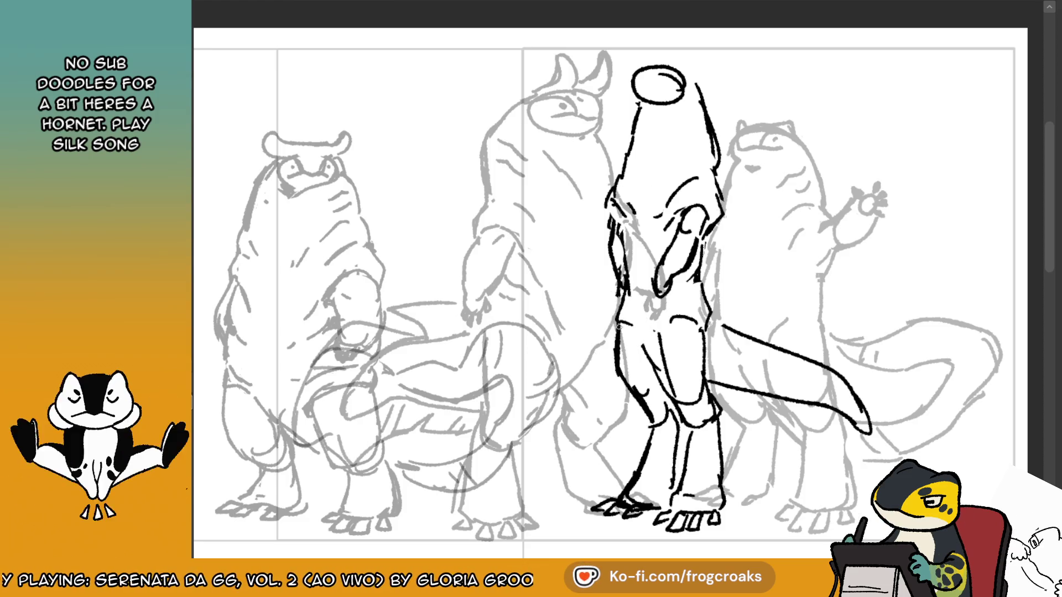
{"action": "left_click_drag", "start_coordinate": [718, 329], "coordinate": [707, 300]}
{"action": "left_click_drag", "start_coordinate": [706, 222], "coordinate": [711, 289]}
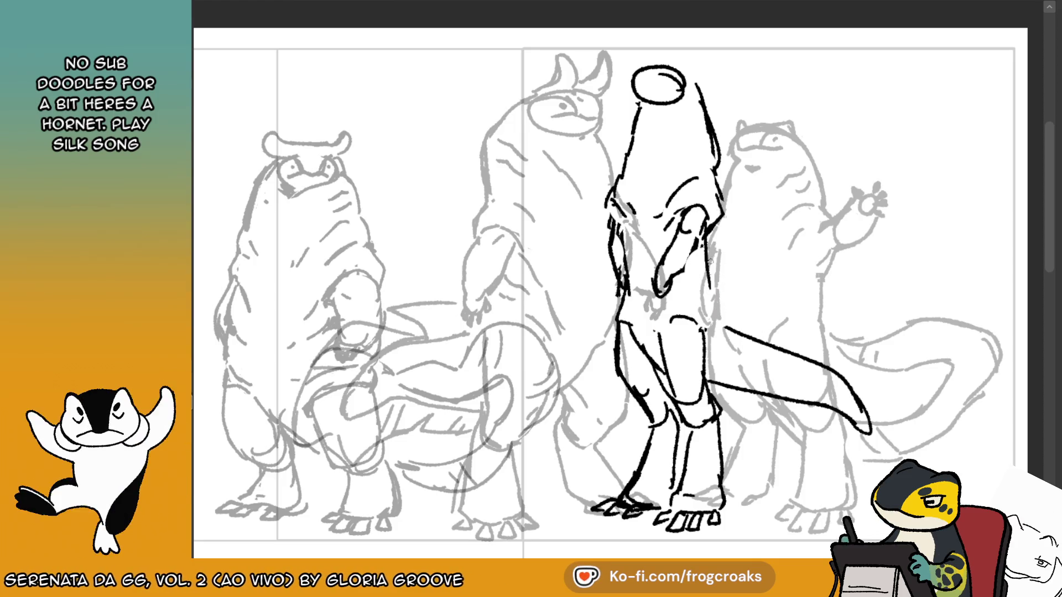
{"action": "mouse_move", "coordinate": [630, 285]}
{"action": "left_mouse_down"}
{"action": "mouse_move", "coordinate": [612, 219]}
{"action": "mouse_move", "coordinate": [627, 298]}
{"action": "left_mouse_up"}
{"action": "left_click_drag", "start_coordinate": [610, 231], "coordinate": [628, 286]}
Redraw the shoulder line, flip the view back to normal and remove the old head oval.
{"action": "left_click_drag", "start_coordinate": [611, 199], "coordinate": [630, 223]}
{"action": "mouse_move", "coordinate": [621, 179]}
{"action": "left_mouse_down"}
{"action": "mouse_move", "coordinate": [601, 221]}
{"action": "mouse_move", "coordinate": [614, 246]}
{"action": "left_mouse_up"}
{"action": "mouse_move", "coordinate": [621, 174]}
{"action": "left_mouse_down"}
{"action": "mouse_move", "coordinate": [602, 217]}
{"action": "mouse_move", "coordinate": [612, 225]}
{"action": "left_mouse_up"}
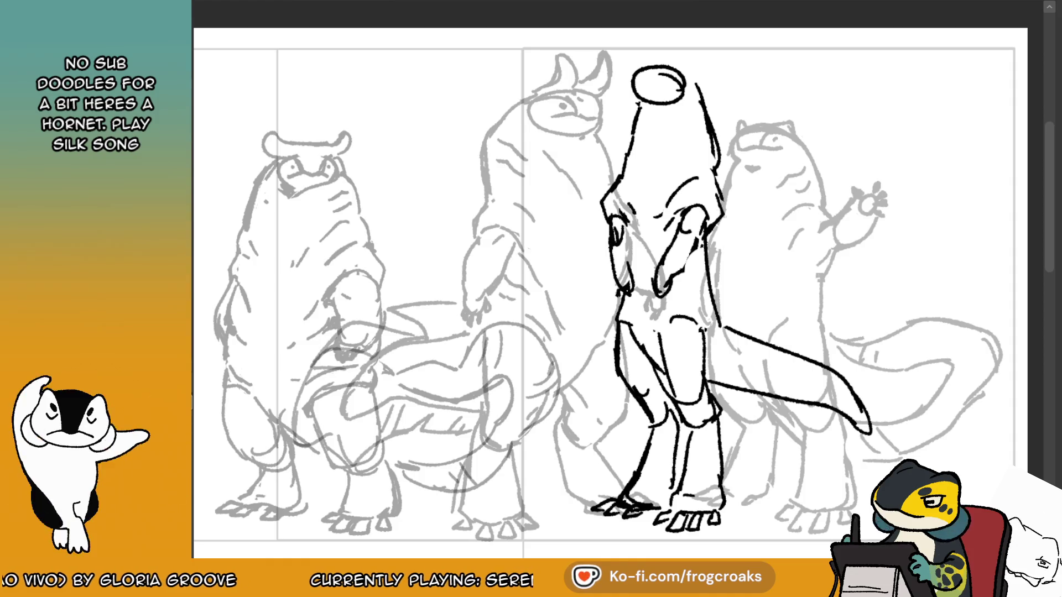
{"action": "key", "text": "m"}
{"action": "key", "text": "ctrl+z"}
Draw a larger head oval, ink both sides of the neck and add an eye mark.
{"action": "mouse_move", "coordinate": [559, 71]}
{"action": "left_mouse_down"}
{"action": "mouse_move", "coordinate": [593, 104]}
{"action": "mouse_move", "coordinate": [603, 82]}
{"action": "mouse_move", "coordinate": [586, 84]}
{"action": "mouse_move", "coordinate": [600, 86]}
{"action": "left_mouse_up"}
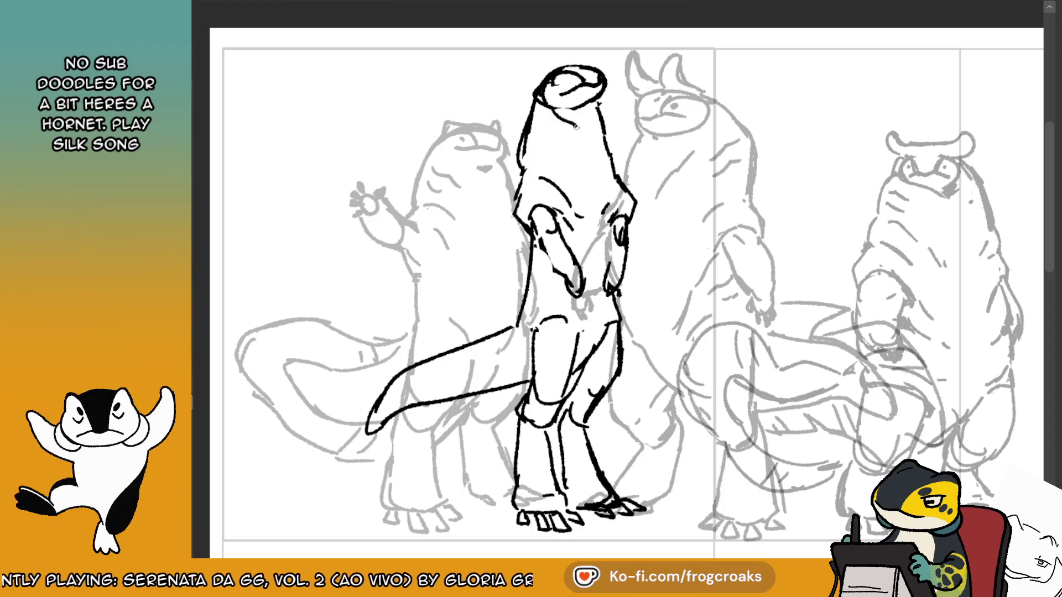
{"action": "mouse_move", "coordinate": [609, 167]}
{"action": "left_mouse_down"}
{"action": "mouse_move", "coordinate": [600, 106]}
{"action": "mouse_move", "coordinate": [527, 129]}
{"action": "mouse_move", "coordinate": [526, 148]}
{"action": "left_mouse_up"}
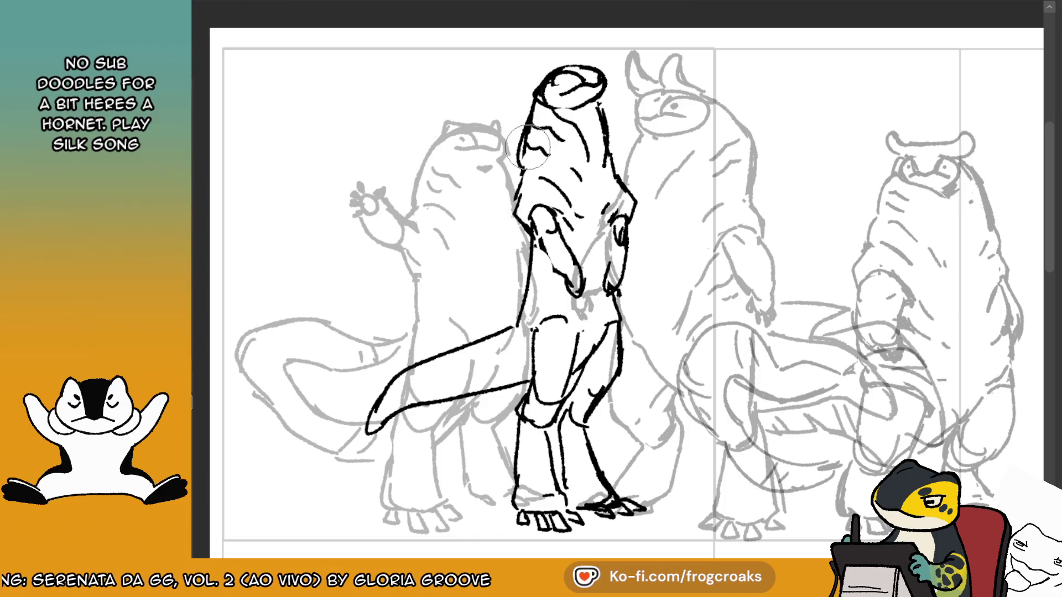
{"action": "left_click_drag", "start_coordinate": [529, 108], "coordinate": [523, 159]}
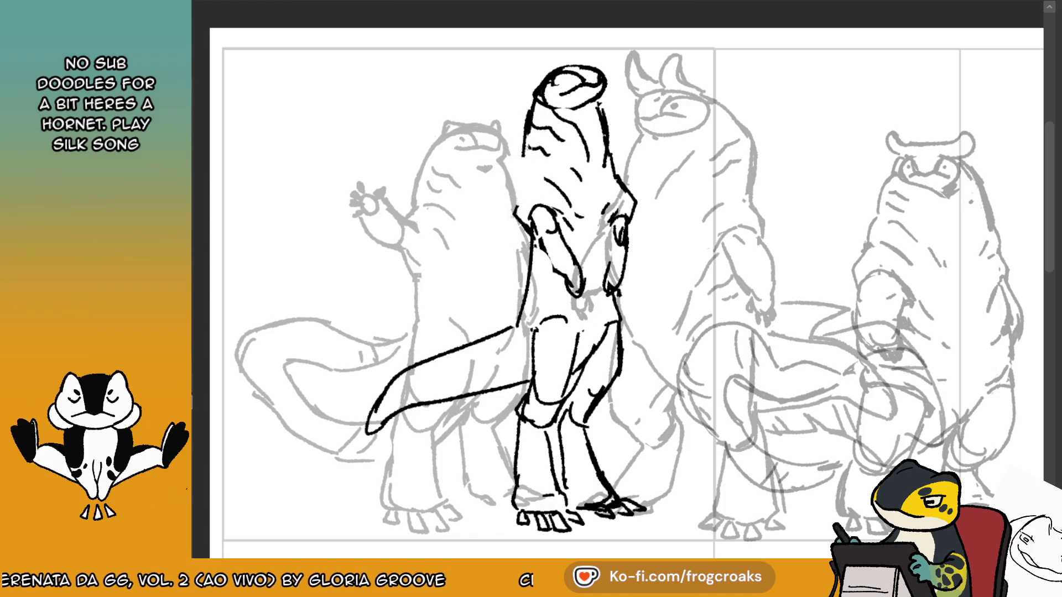
{"action": "key", "text": "e"}
{"action": "key", "text": "e"}
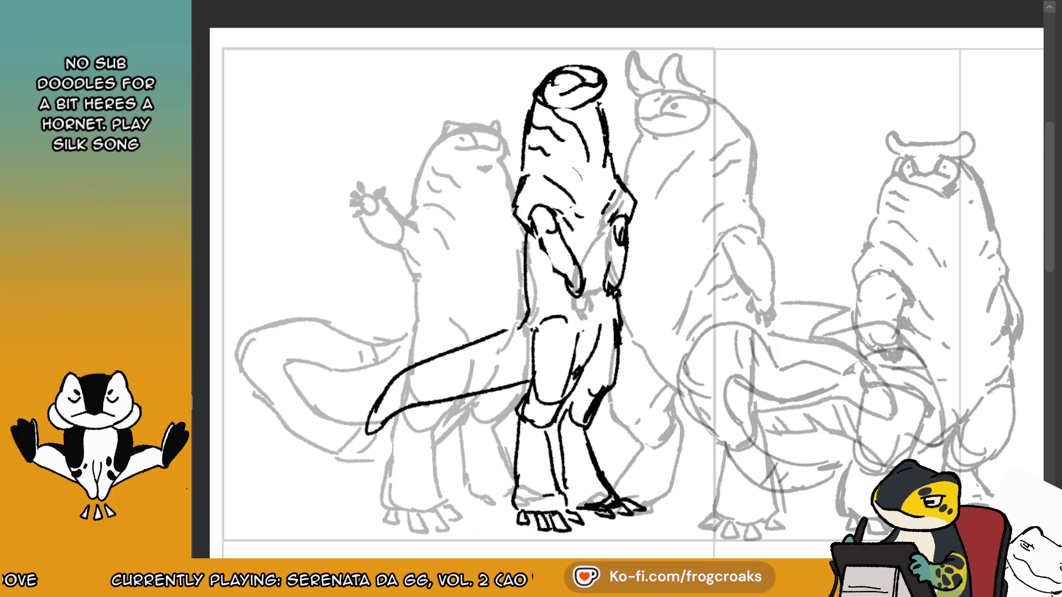
{"action": "left_click_drag", "start_coordinate": [564, 82], "coordinate": [570, 80]}
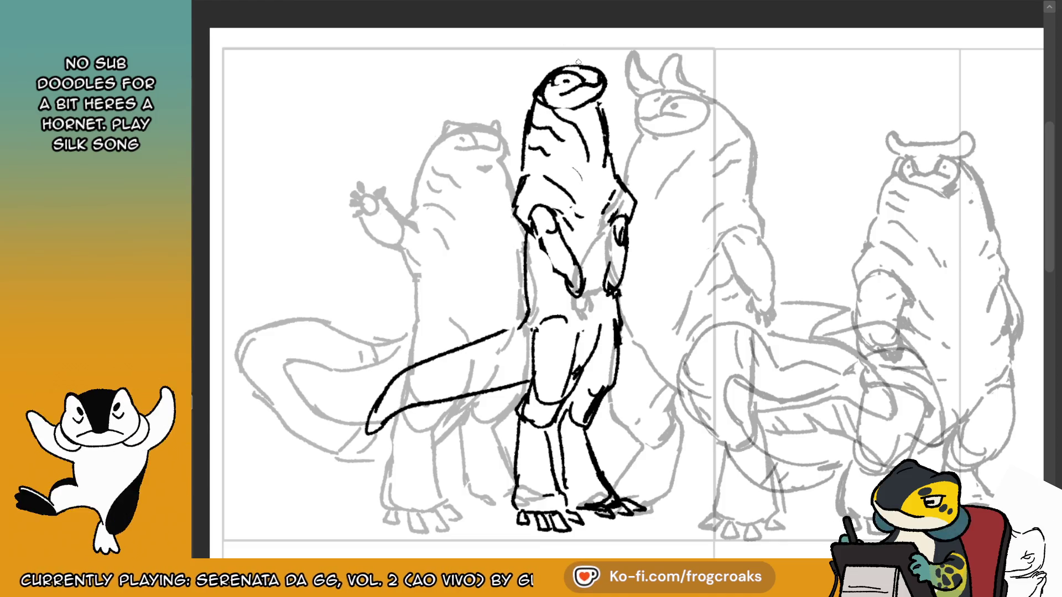
Ink a curled crest arc ending in a hook over the head, with short hooked strokes.
{"action": "left_click_drag", "start_coordinate": [575, 64], "coordinate": [512, 76]}
{"action": "key", "text": "ctrl+z"}
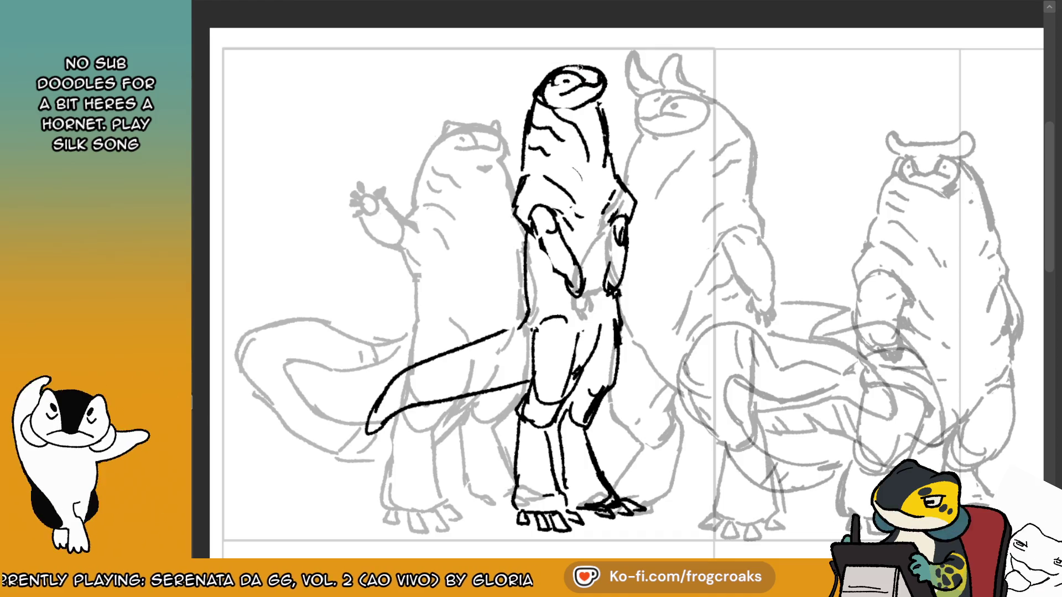
{"action": "left_click_drag", "start_coordinate": [582, 66], "coordinate": [515, 95]}
{"action": "key", "text": "ctrl+z"}
{"action": "mouse_move", "coordinate": [559, 66]}
{"action": "left_mouse_down"}
{"action": "mouse_move", "coordinate": [511, 105]}
{"action": "mouse_move", "coordinate": [547, 53]}
{"action": "mouse_move", "coordinate": [576, 58]}
{"action": "mouse_move", "coordinate": [545, 53]}
{"action": "mouse_move", "coordinate": [505, 90]}
{"action": "left_mouse_up"}
{"action": "key", "text": "ctrl+z"}
{"action": "key", "text": "ctrl+z"}
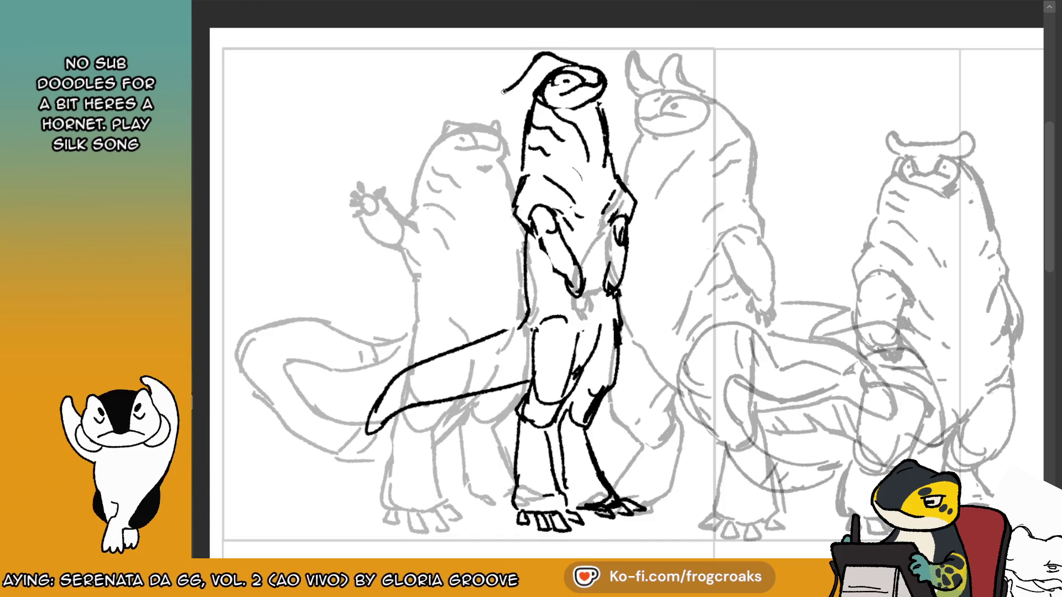
{"action": "key", "text": "ctrl+z"}
{"action": "mouse_move", "coordinate": [578, 61]}
{"action": "left_mouse_down"}
{"action": "mouse_move", "coordinate": [559, 55]}
{"action": "mouse_move", "coordinate": [517, 91]}
{"action": "left_mouse_up"}
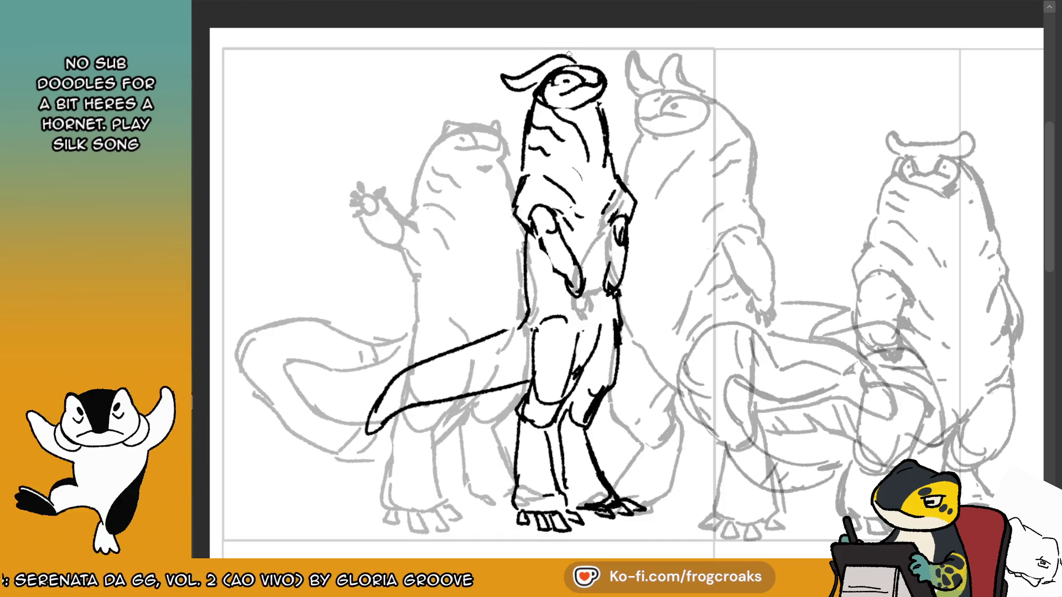
{"action": "mouse_move", "coordinate": [596, 66]}
{"action": "left_mouse_down"}
{"action": "mouse_move", "coordinate": [592, 54]}
{"action": "mouse_move", "coordinate": [601, 64]}
{"action": "left_mouse_up"}
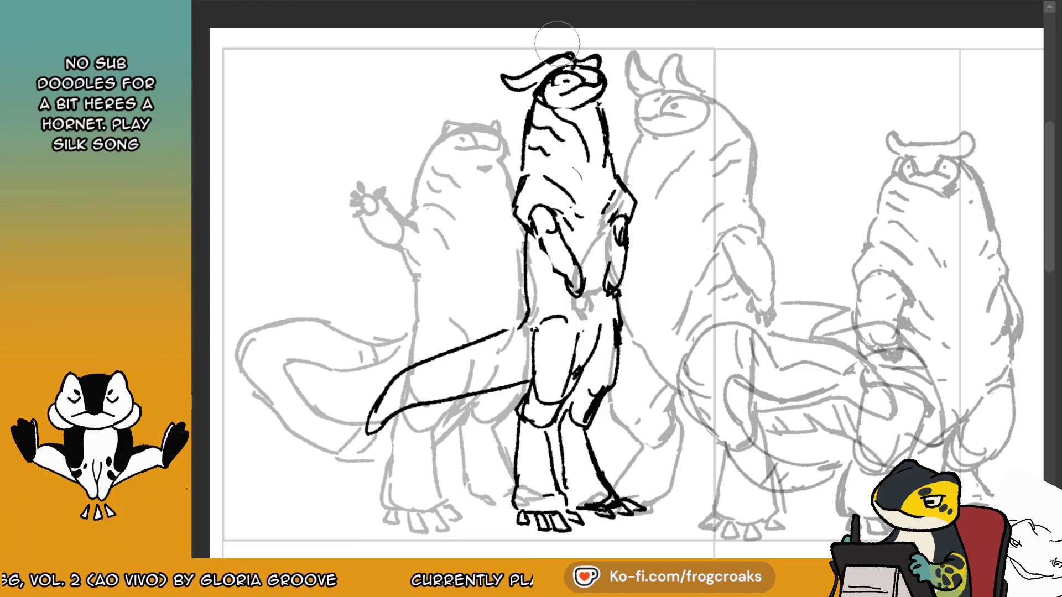
Close the top of the head outline and lasso the head to reposition it.
{"action": "left_click_drag", "start_coordinate": [556, 59], "coordinate": [514, 80]}
{"action": "key", "text": "ctrl+z"}
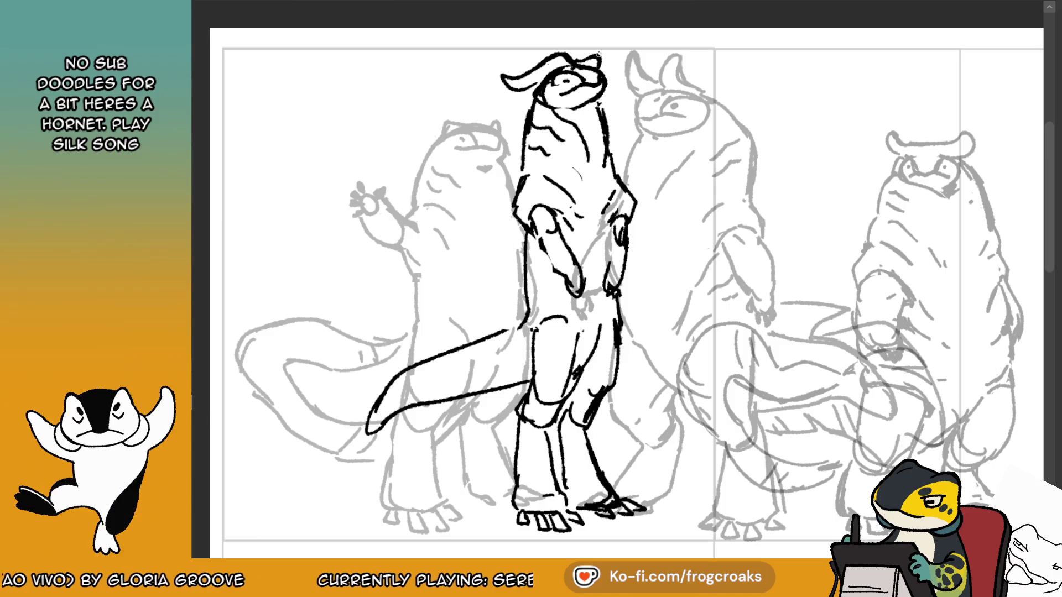
{"action": "left_click_drag", "start_coordinate": [597, 53], "coordinate": [595, 65]}
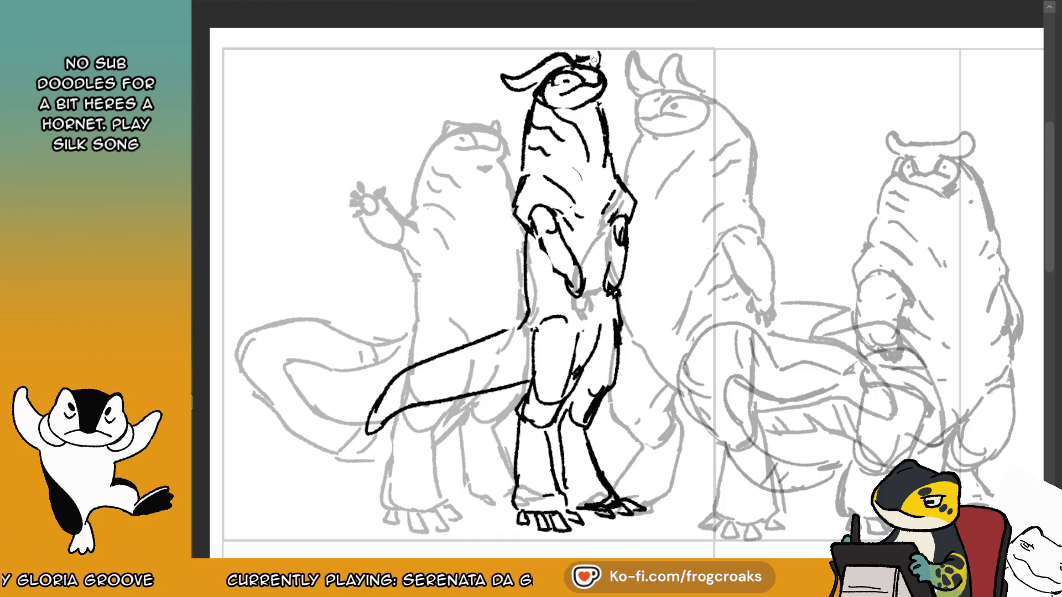
{"action": "left_click_drag", "start_coordinate": [597, 54], "coordinate": [584, 56]}
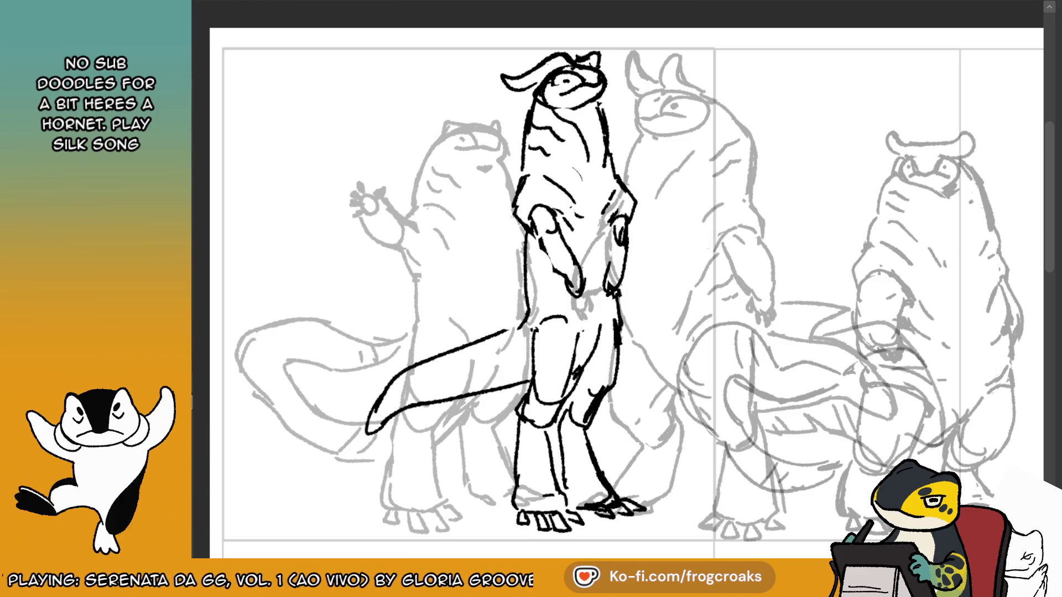
{"action": "mouse_move", "coordinate": [504, 78]}
{"action": "left_mouse_down"}
{"action": "mouse_move", "coordinate": [664, 71]}
{"action": "mouse_move", "coordinate": [517, 25]}
{"action": "left_mouse_up"}
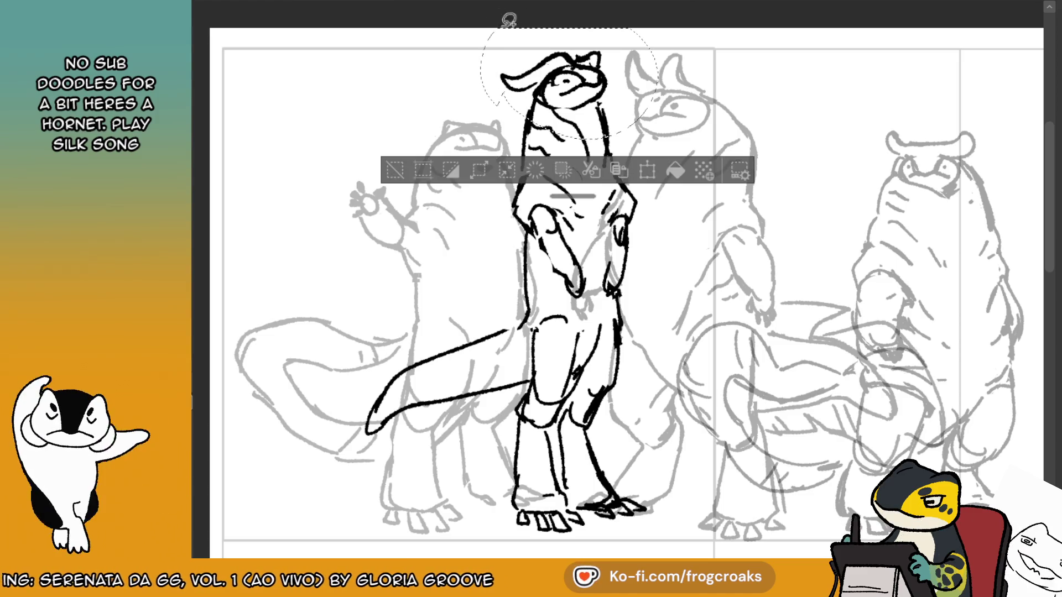
Nudge the lassoed head down slightly and deselect it.
{"action": "left_click_drag", "start_coordinate": [564, 83], "coordinate": [564, 89]}
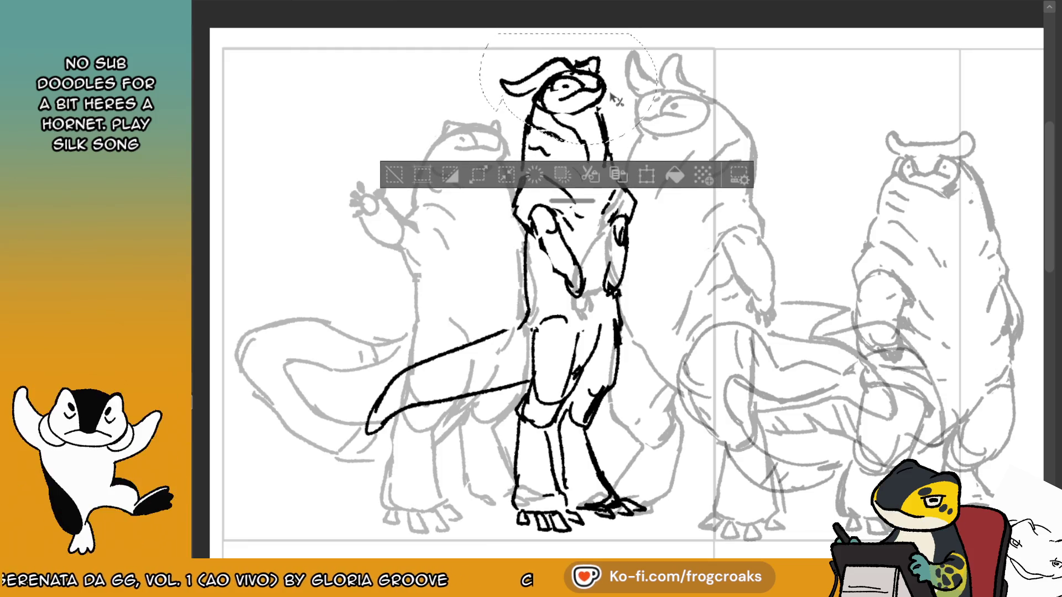
{"action": "left_click", "coordinate": [392, 175]}
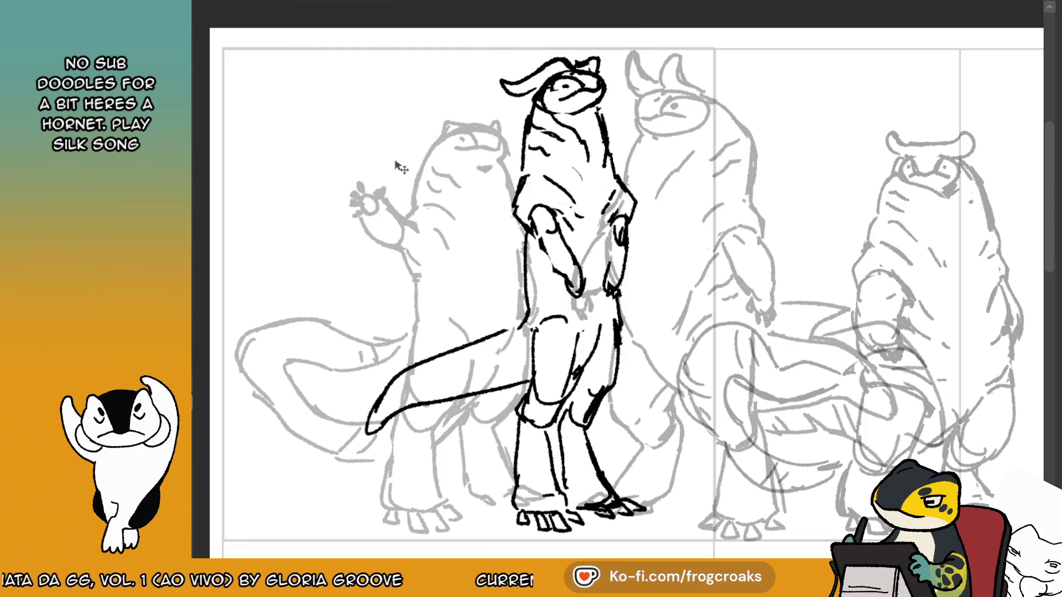
{"action": "scroll", "coordinate": [391, 170], "scroll_direction": "down", "scroll_amount": 3}
{"action": "scroll", "coordinate": [272, 332], "scroll_direction": "up", "scroll_amount": 3}
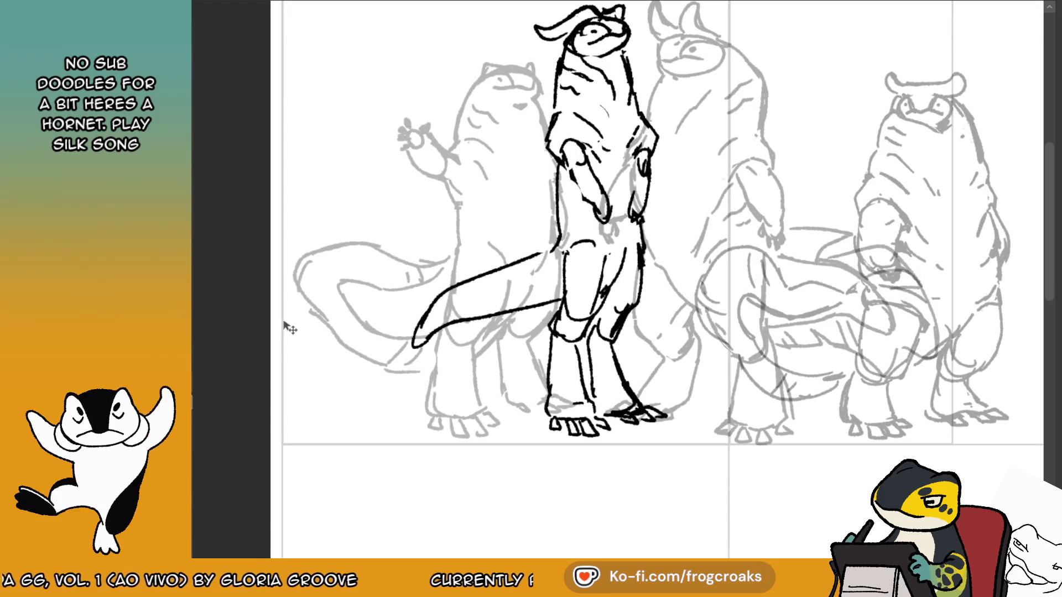
Erase the old tail end and try drawing a long new tail line from the body.
{"action": "left_click_drag", "start_coordinate": [545, 252], "coordinate": [520, 262]}
{"action": "mouse_move", "coordinate": [556, 166]}
{"action": "left_mouse_down"}
{"action": "mouse_move", "coordinate": [558, 234]}
{"action": "mouse_move", "coordinate": [508, 266]}
{"action": "left_mouse_up"}
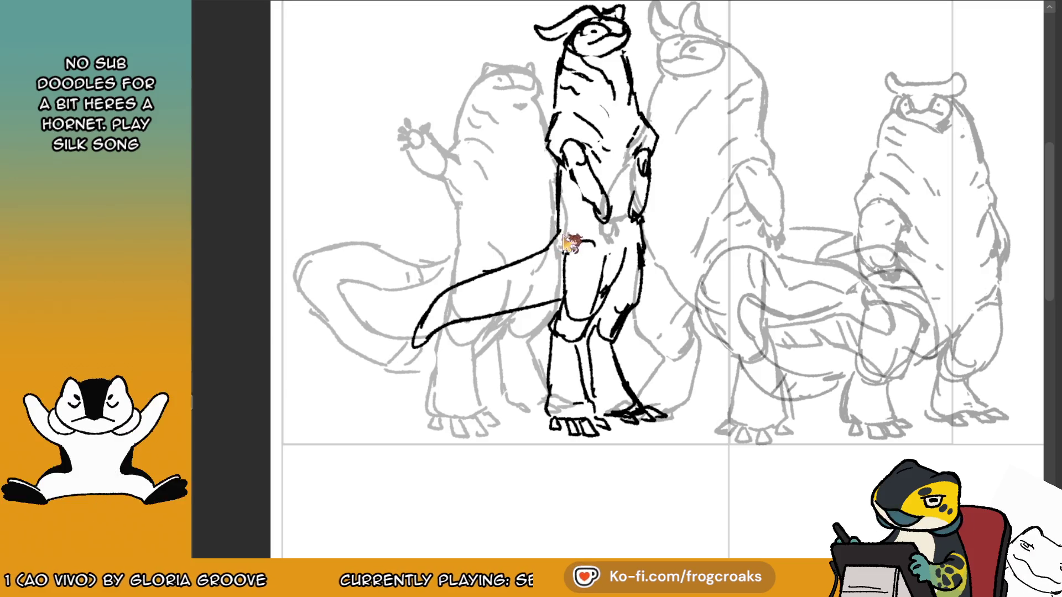
{"action": "left_click_drag", "start_coordinate": [554, 227], "coordinate": [407, 253]}
{"action": "key", "text": "ctrl+z"}
{"action": "mouse_move", "coordinate": [556, 228]}
{"action": "left_mouse_down"}
{"action": "mouse_move", "coordinate": [393, 331]}
{"action": "mouse_move", "coordinate": [380, 420]}
{"action": "left_mouse_up"}
{"action": "key", "text": "ctrl+z"}
Close the tail tip into a curl and ink the tail's outer curve and lower edge.
{"action": "left_click_drag", "start_coordinate": [393, 329], "coordinate": [383, 392]}
{"action": "key", "text": "ctrl+z"}
{"action": "mouse_move", "coordinate": [393, 331]}
{"action": "left_mouse_down"}
{"action": "mouse_move", "coordinate": [387, 401]}
{"action": "mouse_move", "coordinate": [427, 362]}
{"action": "left_mouse_up"}
{"action": "key", "text": "ctrl+z"}
{"action": "mouse_move", "coordinate": [394, 313]}
{"action": "left_mouse_down"}
{"action": "mouse_move", "coordinate": [426, 356]}
{"action": "mouse_move", "coordinate": [491, 327]}
{"action": "left_mouse_up"}
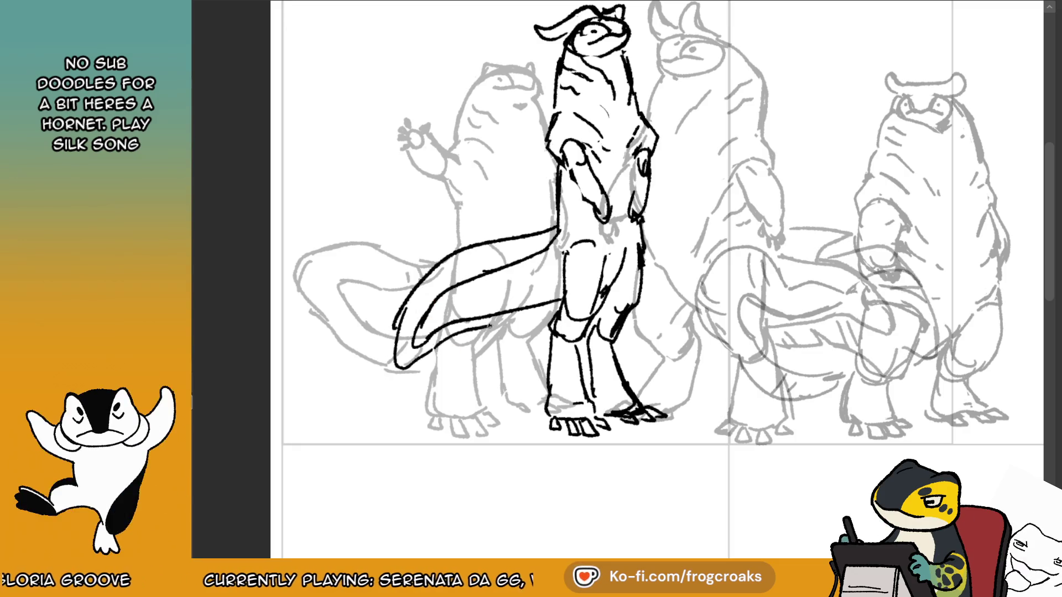
{"action": "left_click_drag", "start_coordinate": [429, 349], "coordinate": [554, 319]}
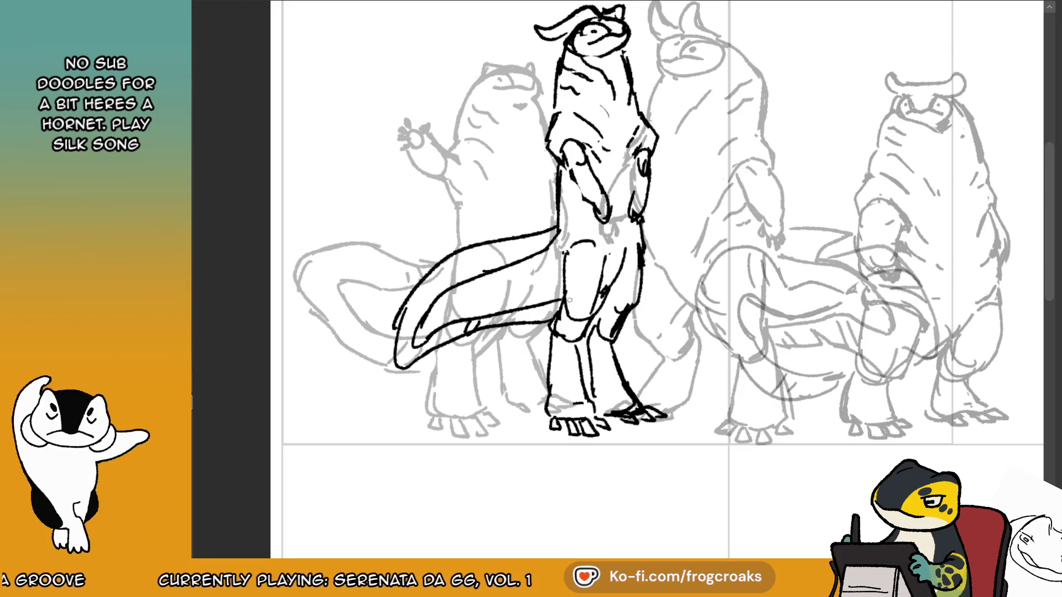
{"action": "key", "text": "ctrl+z"}
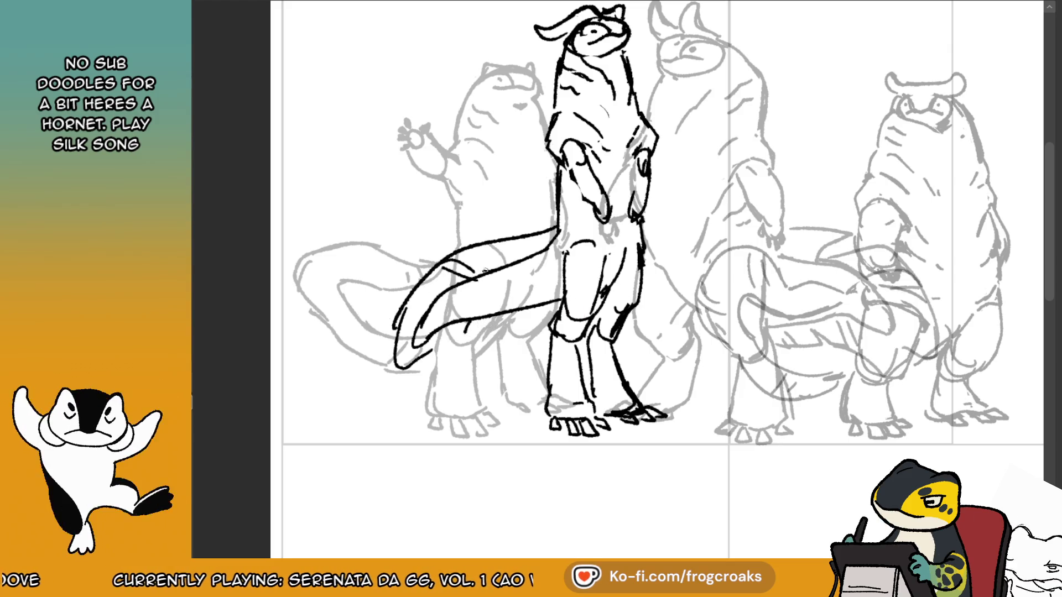
{"action": "left_click_drag", "start_coordinate": [419, 279], "coordinate": [485, 330]}
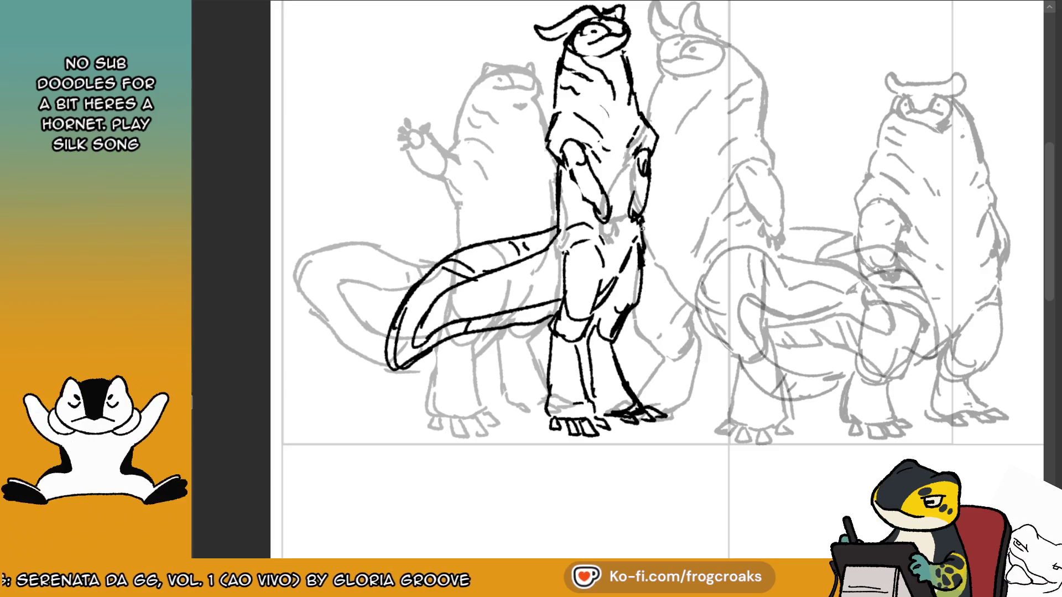
{"action": "scroll", "coordinate": [646, 227], "scroll_direction": "down", "scroll_amount": 3}
Move the inked creature into the right panel, scale it down, and nudge it further right.
{"action": "scroll", "coordinate": [724, 204], "scroll_direction": "up", "scroll_amount": 1}
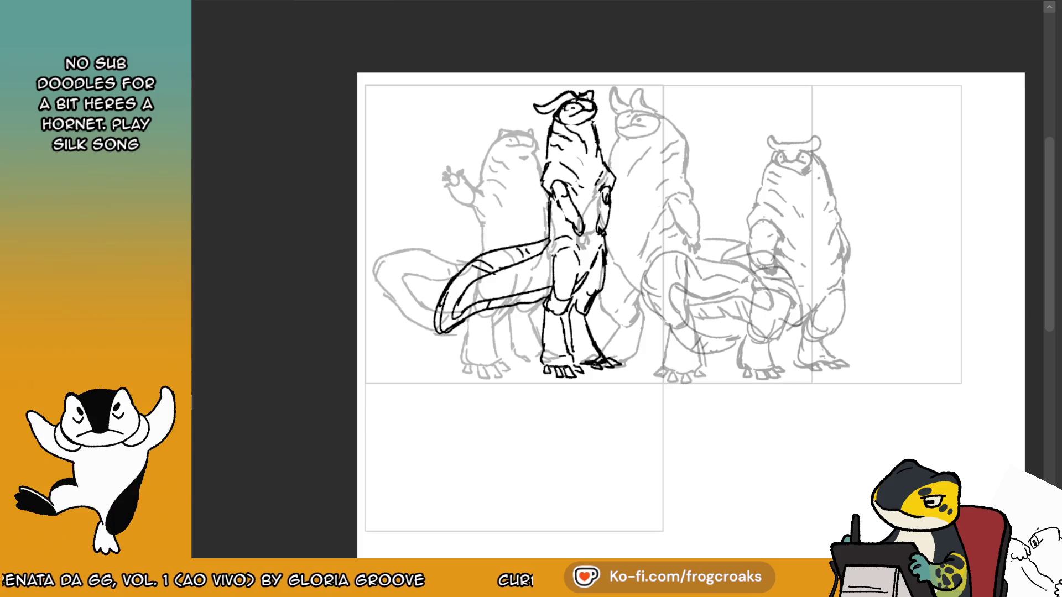
{"action": "mouse_move", "coordinate": [586, 221]}
{"action": "left_mouse_down"}
{"action": "mouse_move", "coordinate": [906, 224]}
{"action": "mouse_move", "coordinate": [908, 233]}
{"action": "left_mouse_up"}
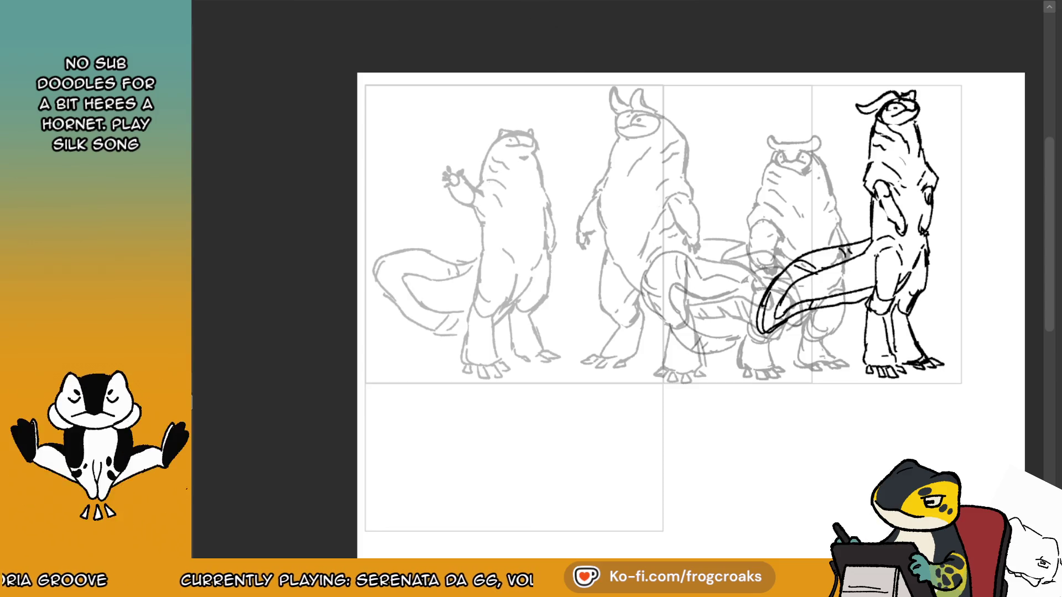
{"action": "key", "text": "ctrl+t"}
{"action": "left_click_drag", "start_coordinate": [939, 89], "coordinate": [913, 111]}
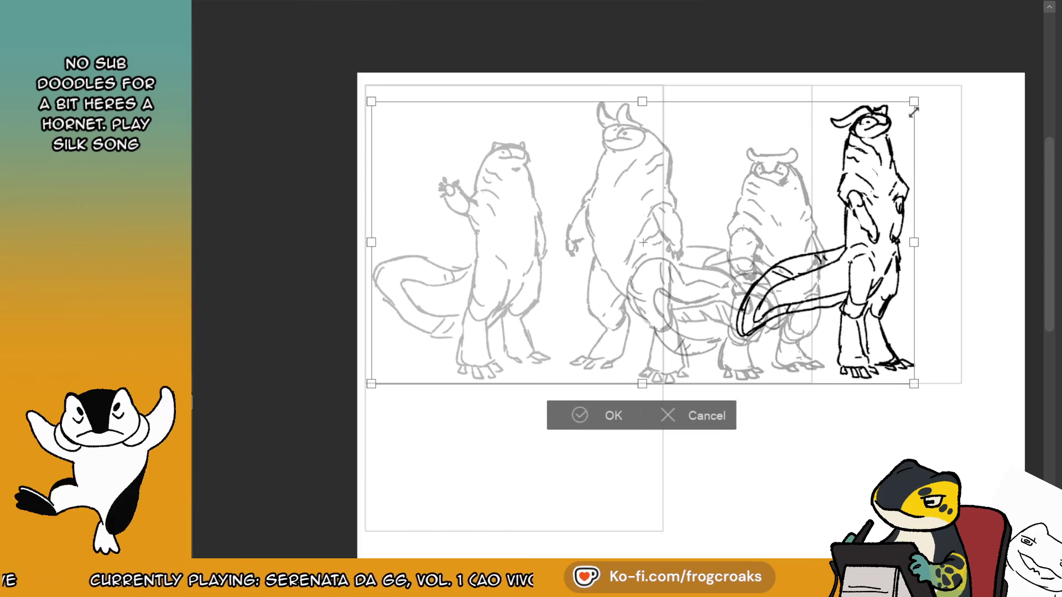
{"action": "left_click", "coordinate": [609, 416]}
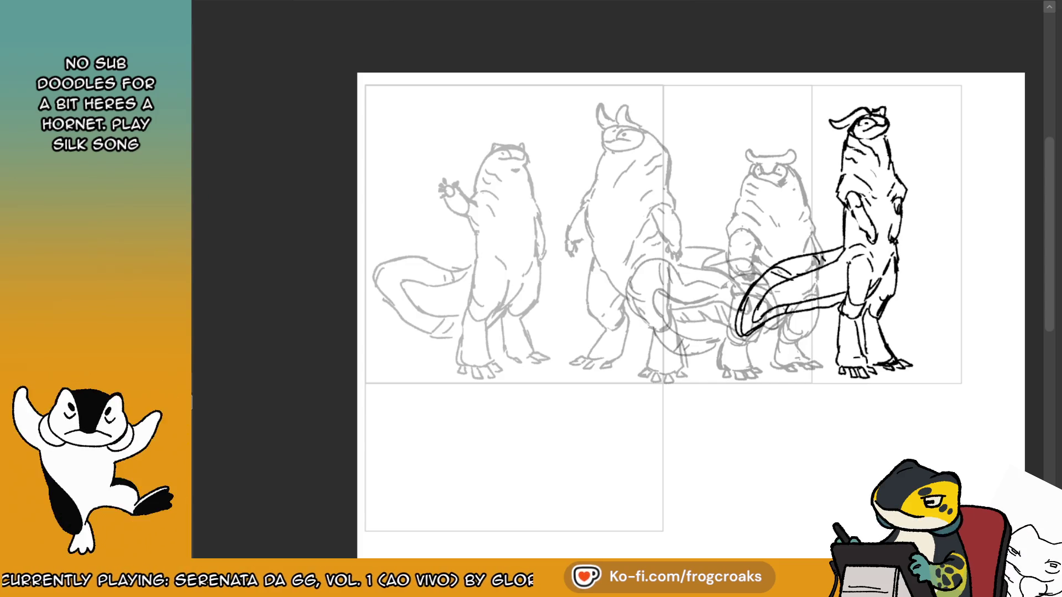
{"action": "left_click_drag", "start_coordinate": [912, 324], "coordinate": [953, 324]}
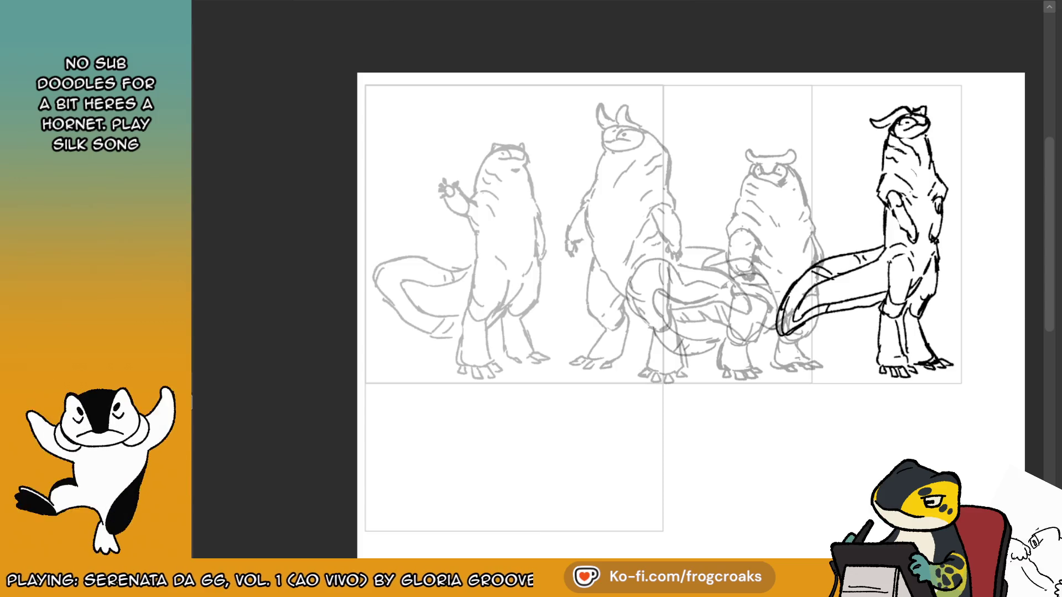
Try deleting the third grey horned figure, then restore it.
{"action": "key", "text": "Delete"}
{"action": "key", "text": "ctrl+z"}
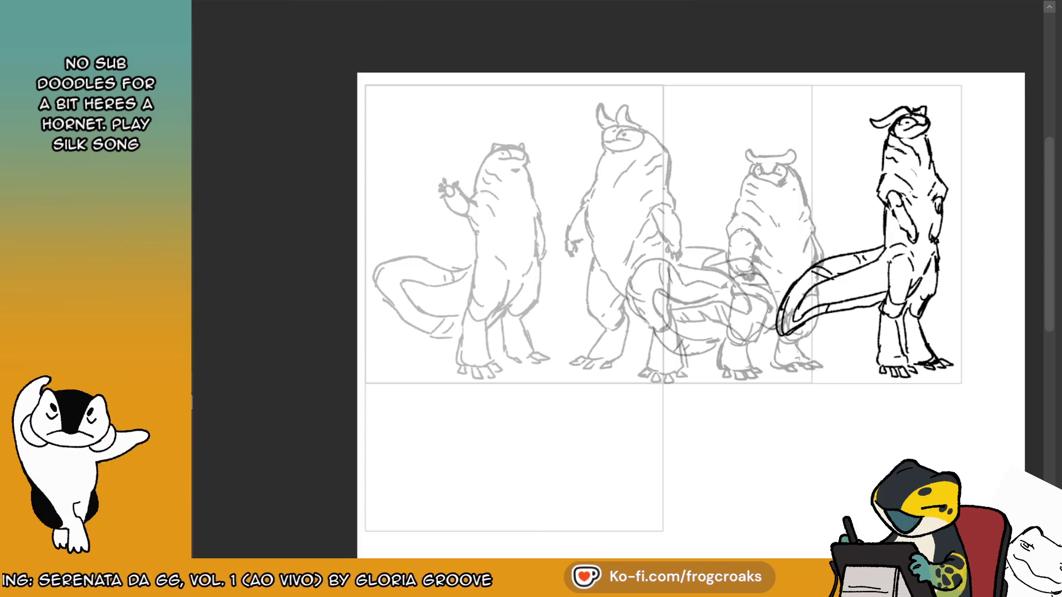
{"action": "key", "text": "Delete"}
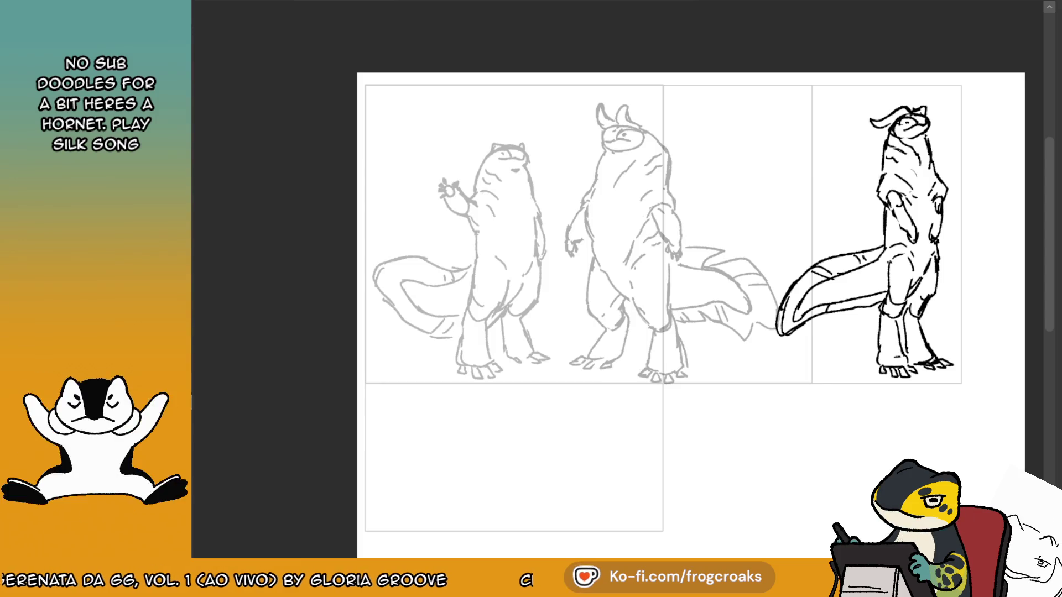
{"action": "key", "text": "ctrl+z"}
Shift the third and second grey figures right, the large horned sketch left, and nudge the leftmost one.
{"action": "key", "text": "Delete"}
{"action": "key", "text": "ctrl+z"}
{"action": "left_click_drag", "start_coordinate": [813, 310], "coordinate": [838, 310]}
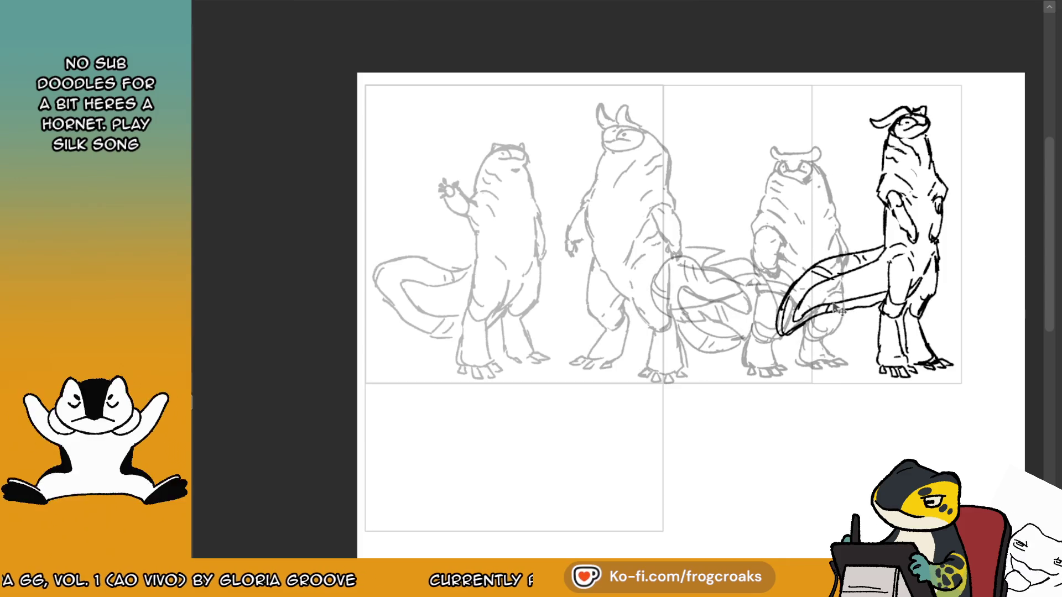
{"action": "mouse_move", "coordinate": [686, 299]}
{"action": "left_mouse_down"}
{"action": "mouse_move", "coordinate": [802, 284]}
{"action": "mouse_move", "coordinate": [870, 297]}
{"action": "mouse_move", "coordinate": [667, 309]}
{"action": "mouse_move", "coordinate": [818, 320]}
{"action": "left_mouse_up"}
{"action": "mouse_move", "coordinate": [835, 381]}
{"action": "left_mouse_down"}
{"action": "mouse_move", "coordinate": [769, 312]}
{"action": "mouse_move", "coordinate": [681, 324]}
{"action": "mouse_move", "coordinate": [702, 331]}
{"action": "left_mouse_up"}
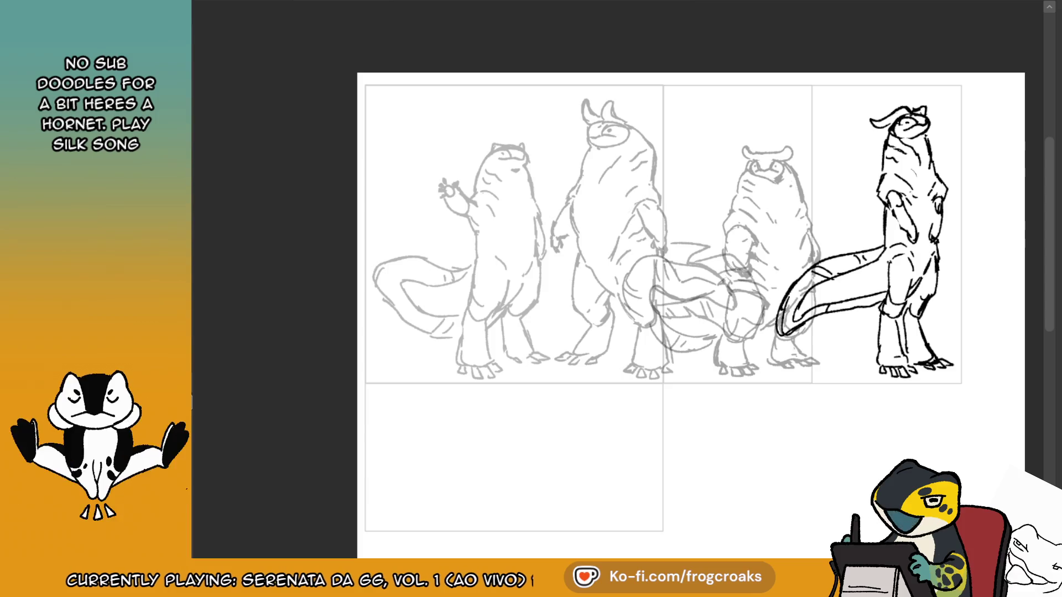
{"action": "left_click_drag", "start_coordinate": [508, 269], "coordinate": [520, 288]}
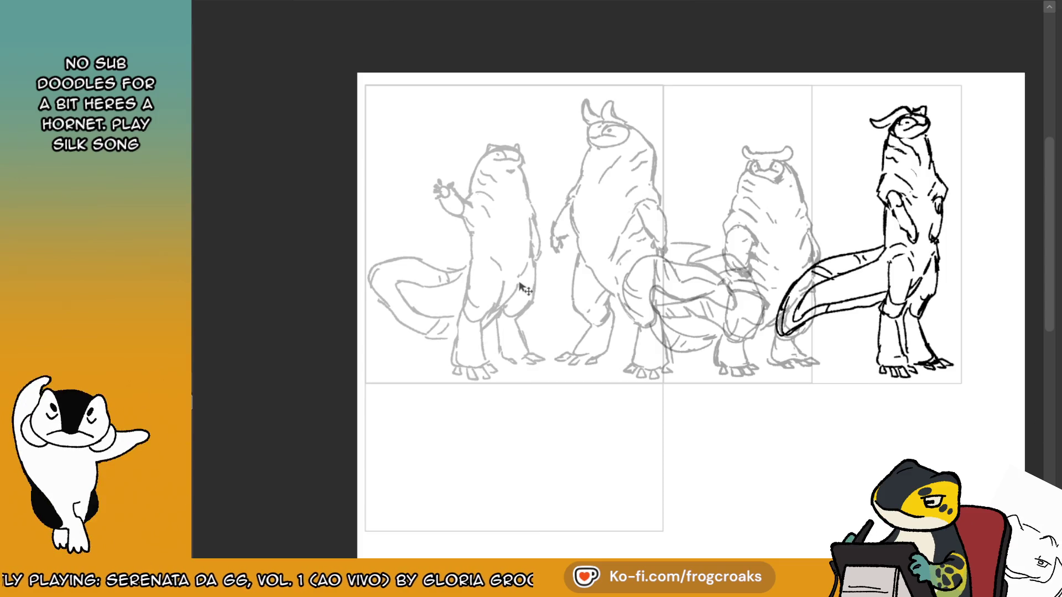
Move a grey figure into the right panel and back to the middle, then turn it into black lines.
{"action": "left_click_drag", "start_coordinate": [650, 271], "coordinate": [653, 269]}
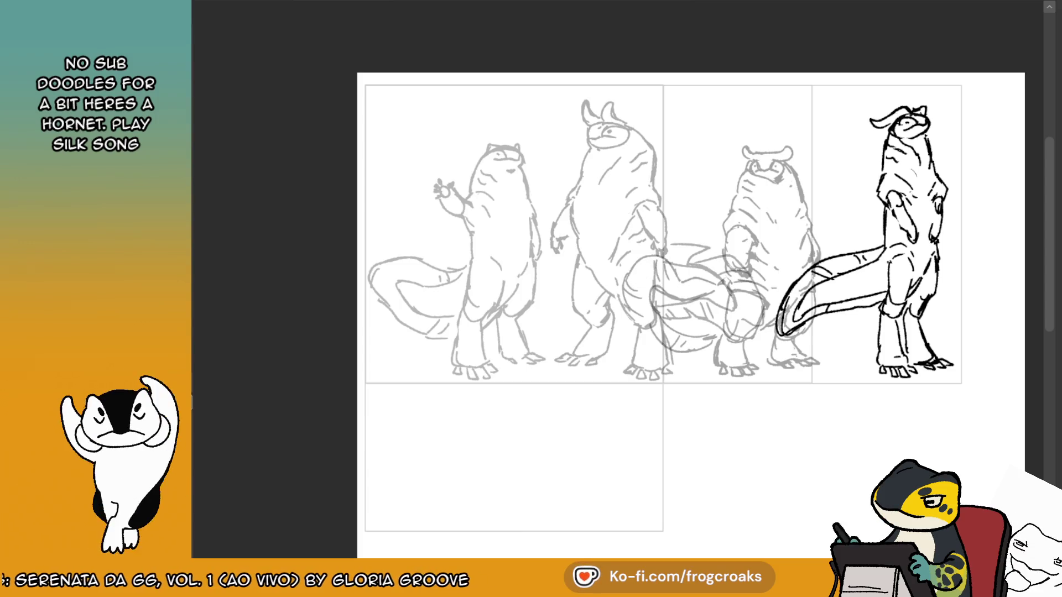
{"action": "left_click_drag", "start_coordinate": [769, 260], "coordinate": [865, 263]}
{"action": "mouse_move", "coordinate": [918, 293]}
{"action": "left_mouse_down"}
{"action": "mouse_move", "coordinate": [950, 292]}
{"action": "mouse_move", "coordinate": [814, 306]}
{"action": "mouse_move", "coordinate": [726, 282]}
{"action": "mouse_move", "coordinate": [624, 283]}
{"action": "mouse_move", "coordinate": [916, 291]}
{"action": "mouse_move", "coordinate": [810, 325]}
{"action": "mouse_move", "coordinate": [888, 315]}
{"action": "mouse_move", "coordinate": [928, 329]}
{"action": "left_mouse_up"}
{"action": "left_click_drag", "start_coordinate": [914, 397], "coordinate": [821, 381]}
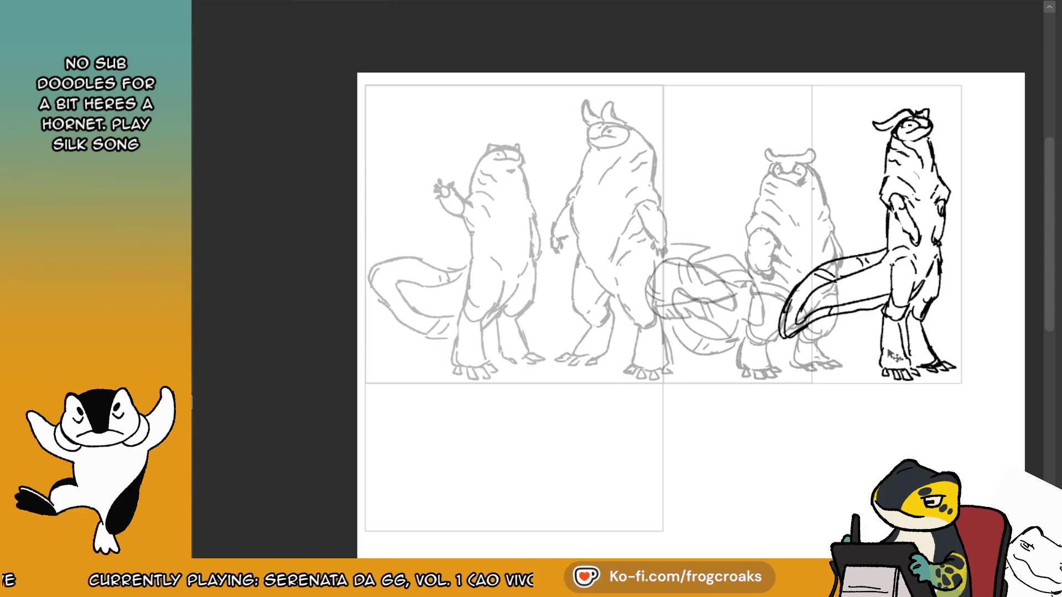
{"action": "key", "text": "ctrl+e"}
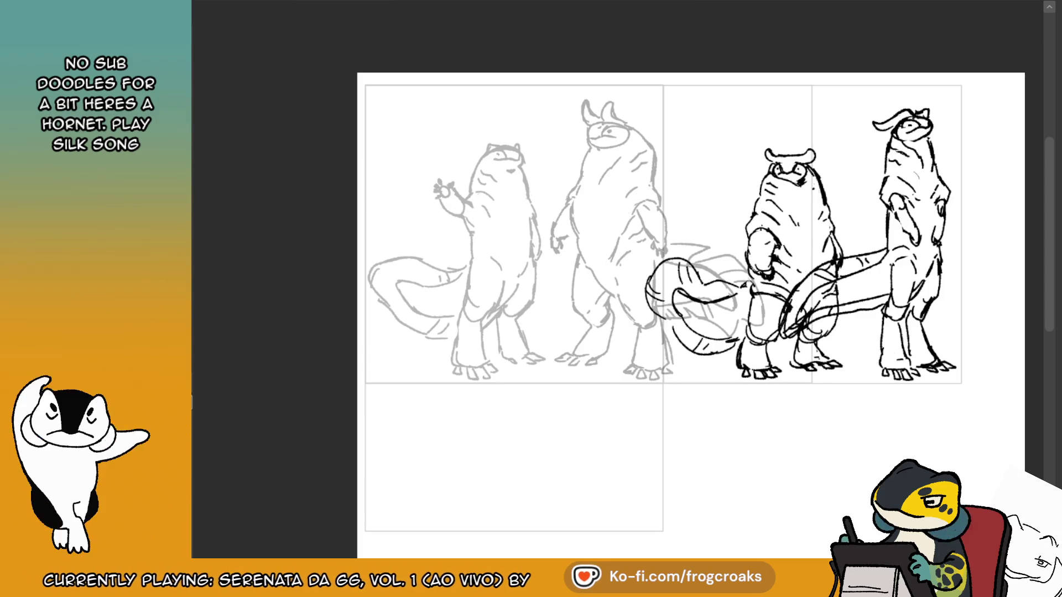
Turn the second and leftmost sketches black and place the third figure between the second and fourth.
{"action": "key", "text": "ctrl+e"}
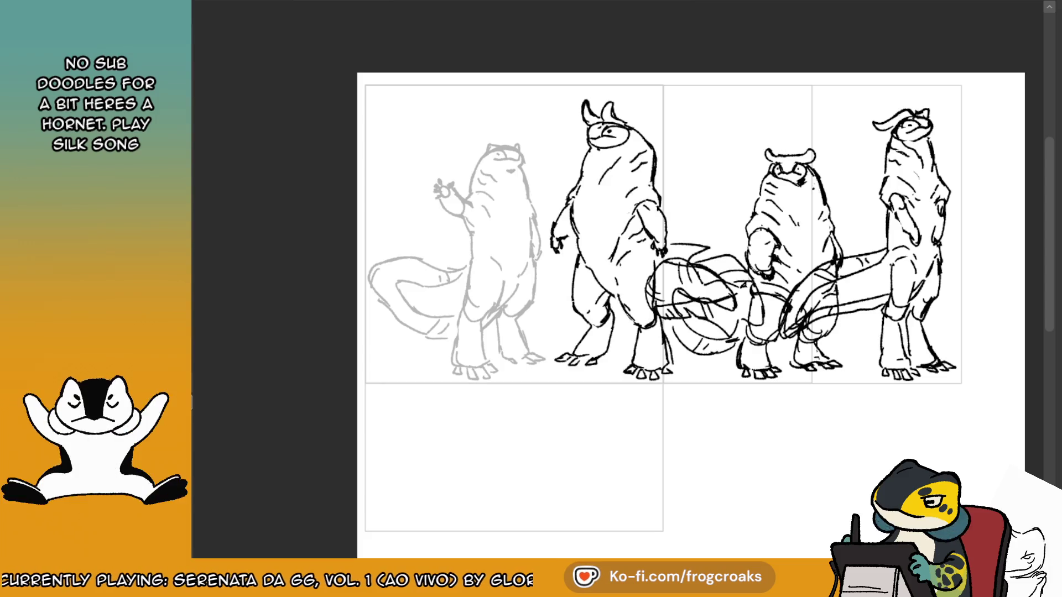
{"action": "key", "text": "ctrl+e"}
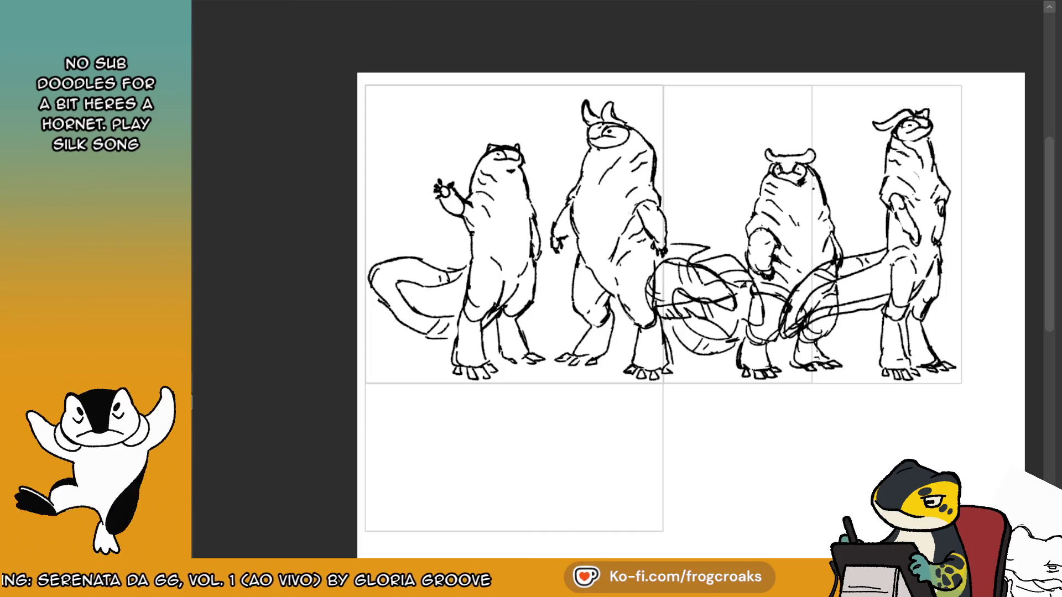
{"action": "key", "text": "ctrl+x"}
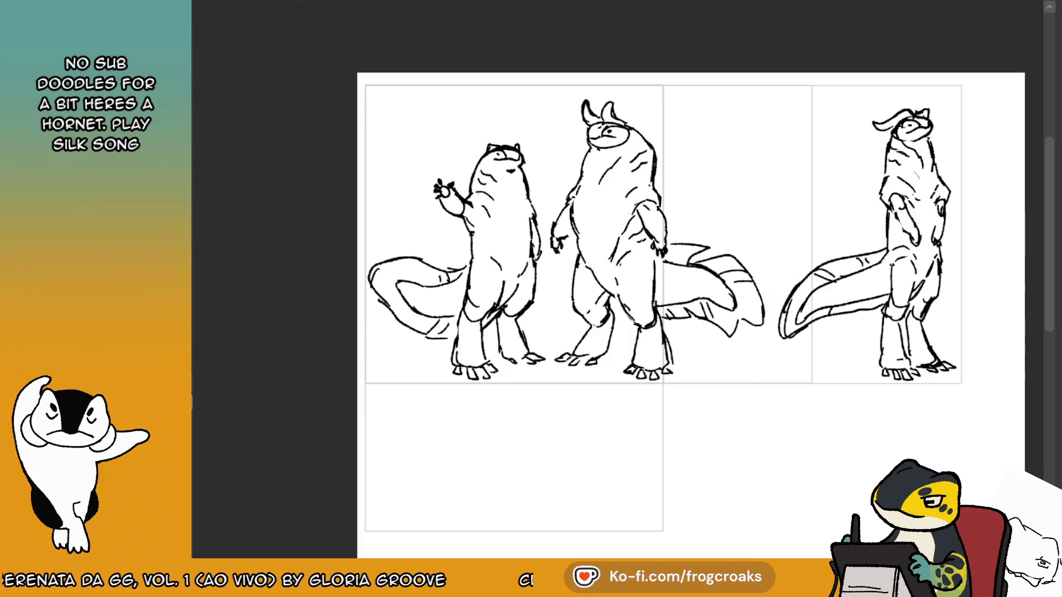
{"action": "key", "text": "ctrl+v"}
{"action": "key", "text": "ctrl+t"}
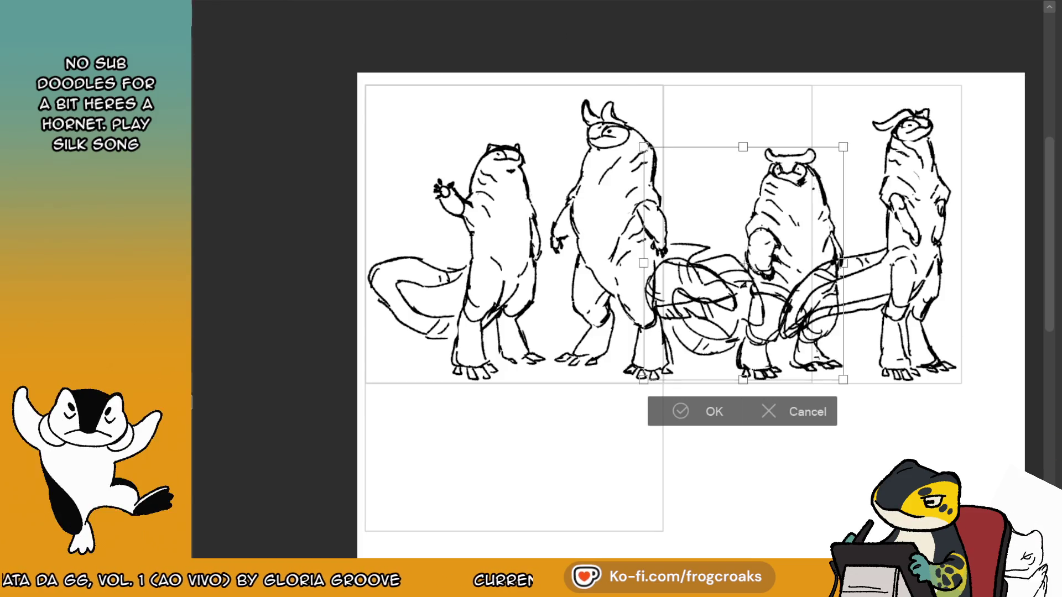
{"action": "left_click_drag", "start_coordinate": [743, 263], "coordinate": [655, 264]}
{"action": "left_click", "coordinate": [713, 412]}
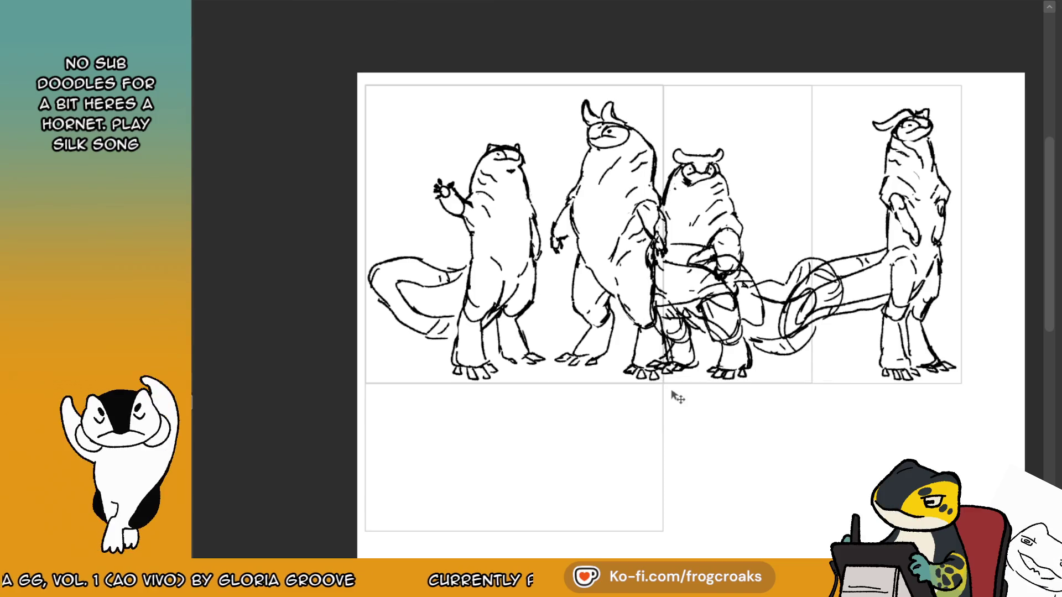
{"action": "left_click_drag", "start_coordinate": [731, 252], "coordinate": [768, 244]}
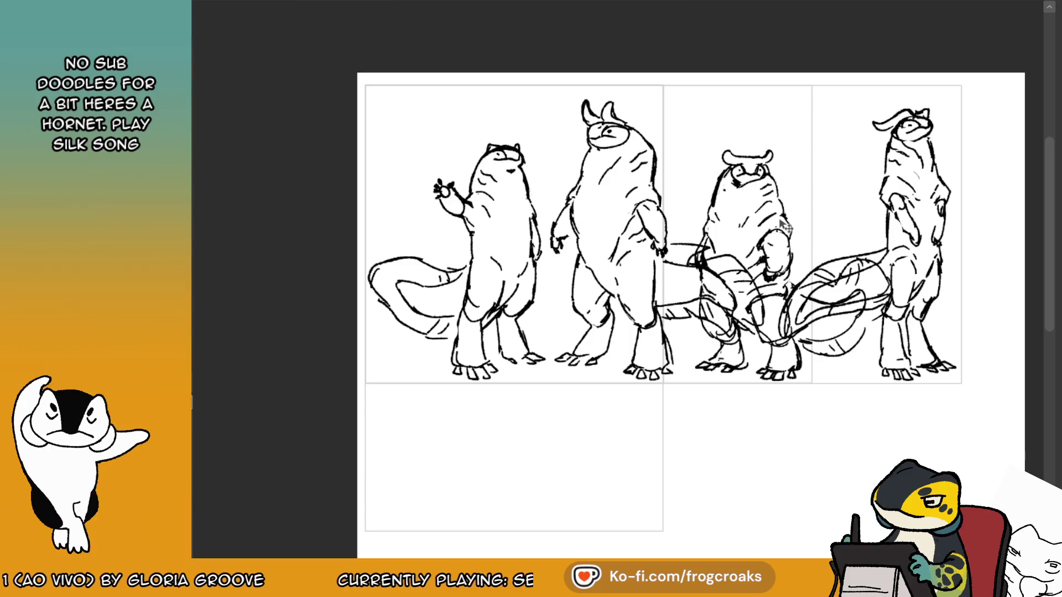
{"action": "left_click_drag", "start_coordinate": [796, 283], "coordinate": [799, 286]}
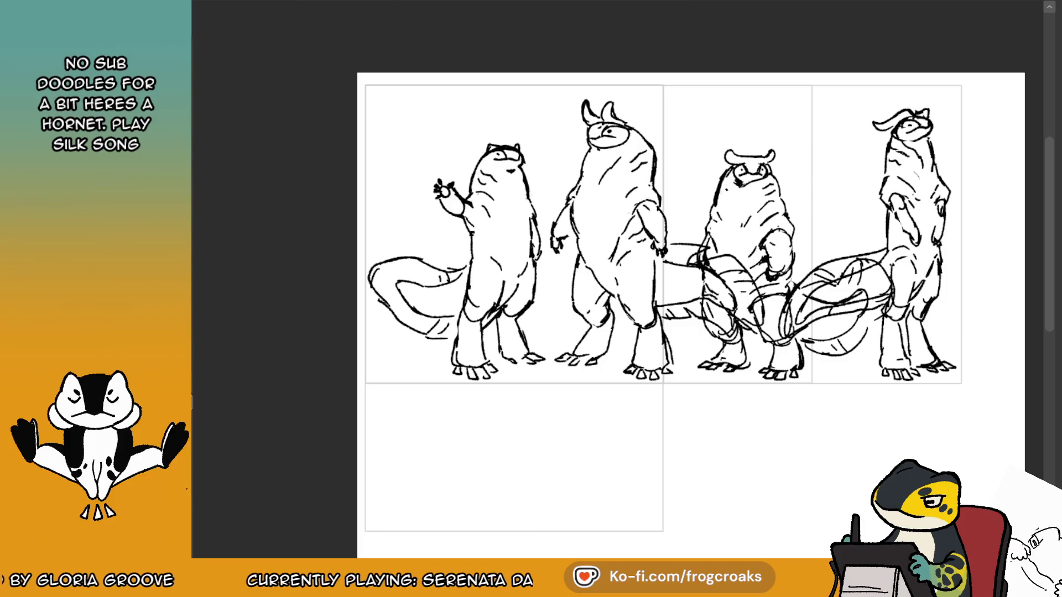
Flip the rightmost creature horizontally and shift it further right.
{"action": "key", "text": "ctrl+t"}
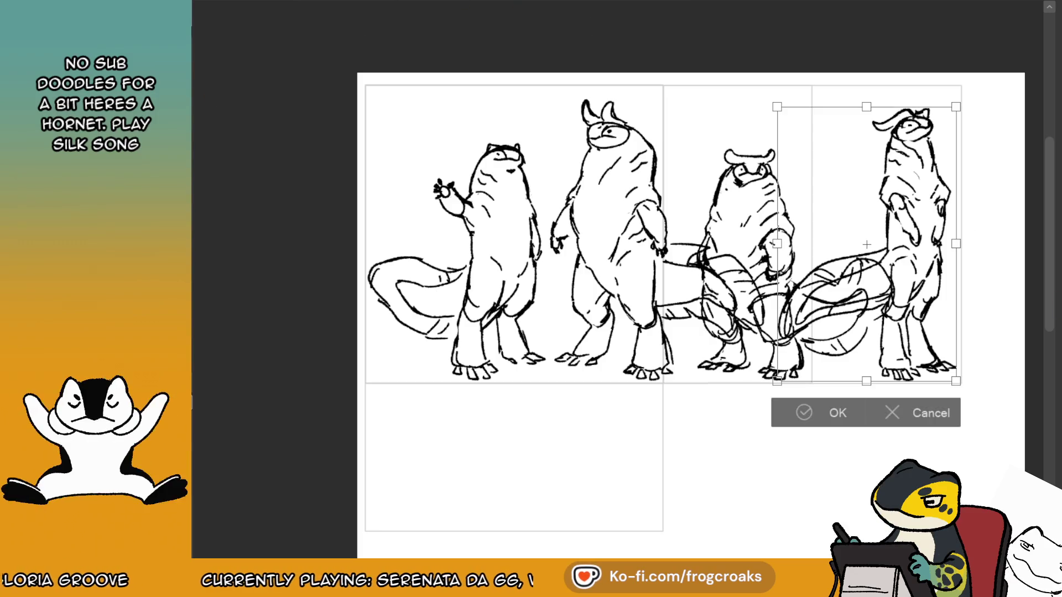
{"action": "key", "text": "h"}
{"action": "left_click", "coordinate": [807, 407]}
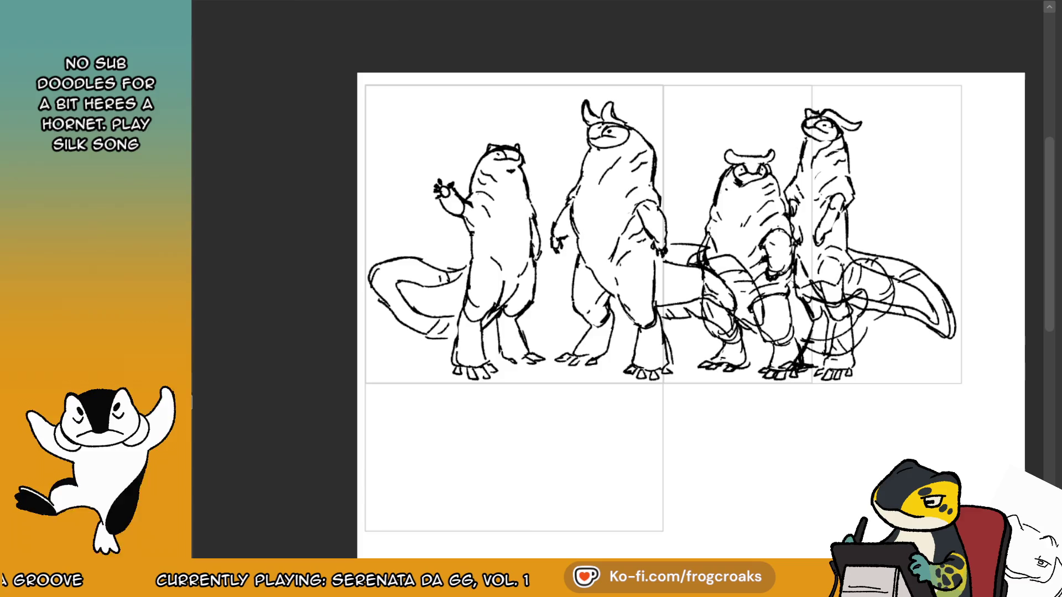
{"action": "left_click_drag", "start_coordinate": [883, 239], "coordinate": [937, 295]}
Undo the flip, nudge the third creature right, and try erasing the tangled tail lines before undoing it.
{"action": "key", "text": "ctrl+z"}
{"action": "key", "text": "ctrl+z"}
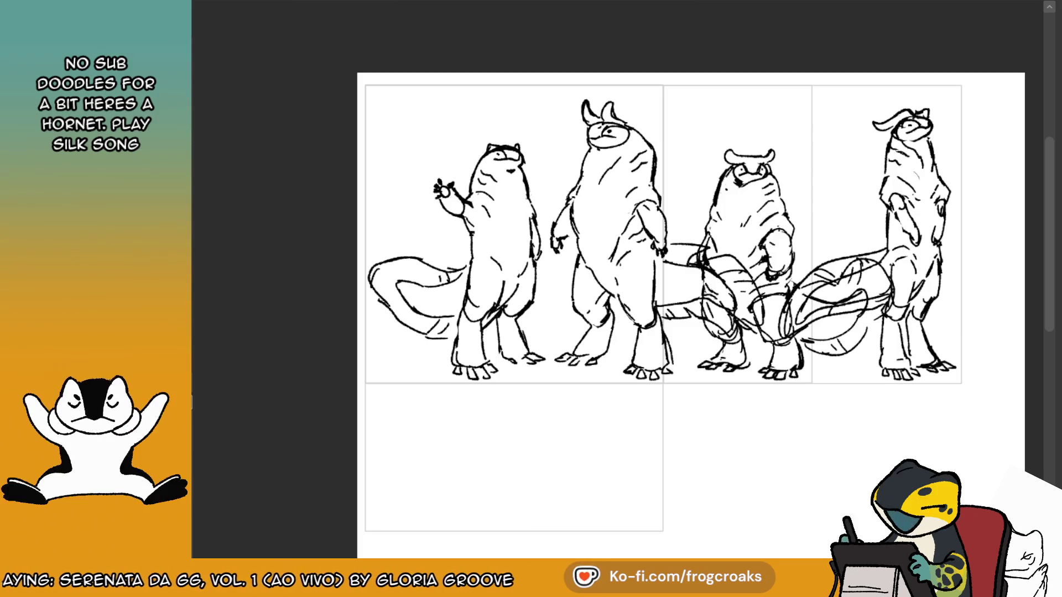
{"action": "mouse_move", "coordinate": [871, 323]}
{"action": "left_mouse_down"}
{"action": "mouse_move", "coordinate": [849, 321]}
{"action": "mouse_move", "coordinate": [862, 326]}
{"action": "left_mouse_up"}
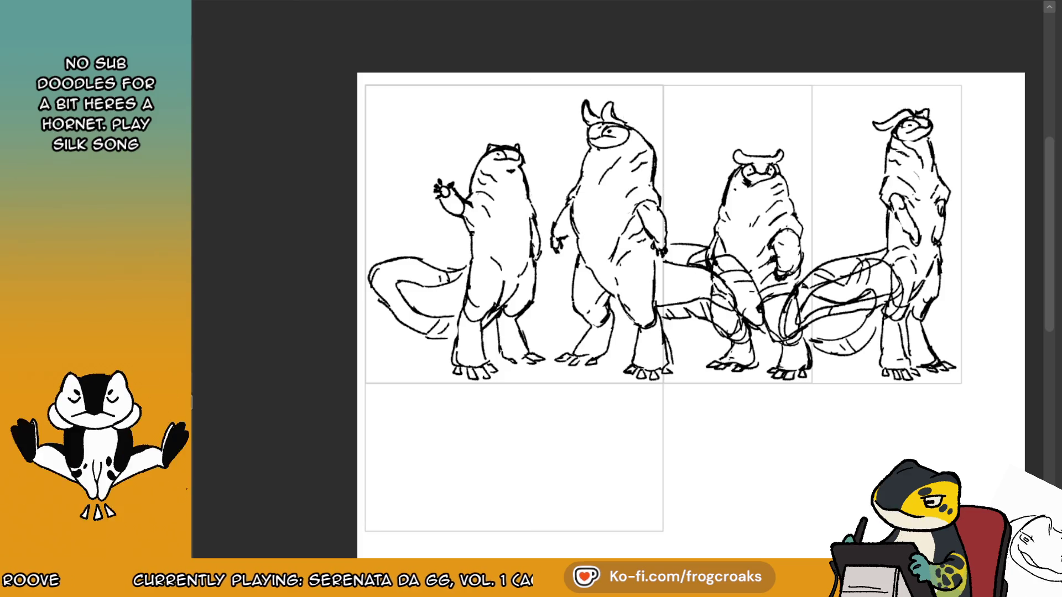
{"action": "mouse_move", "coordinate": [711, 271]}
{"action": "left_mouse_down"}
{"action": "mouse_move", "coordinate": [719, 326]}
{"action": "mouse_move", "coordinate": [742, 338]}
{"action": "mouse_move", "coordinate": [757, 310]}
{"action": "mouse_move", "coordinate": [777, 343]}
{"action": "left_mouse_up"}
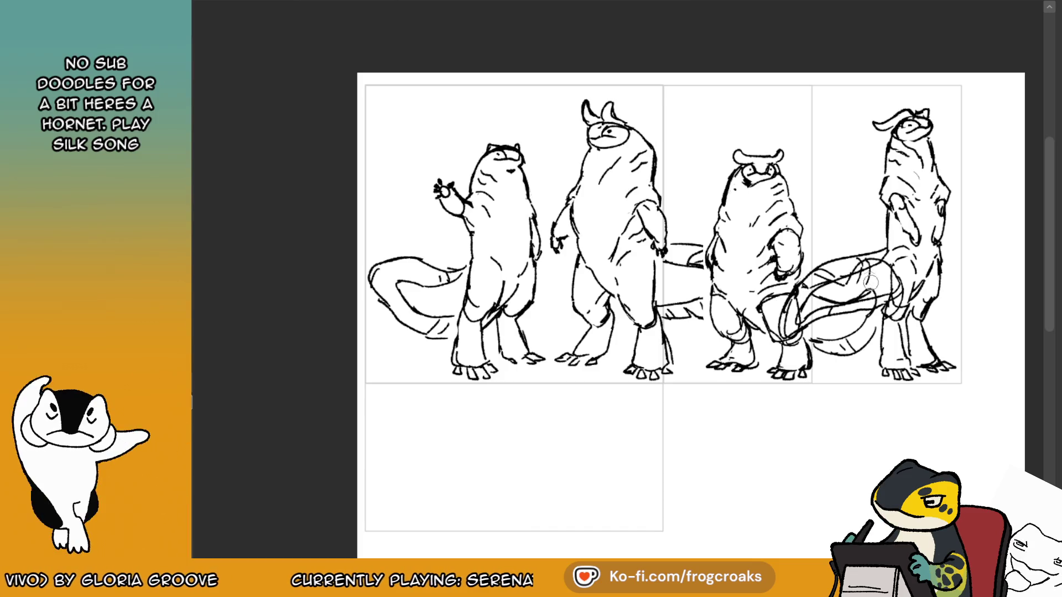
{"action": "left_click_drag", "start_coordinate": [874, 266], "coordinate": [788, 336]}
{"action": "mouse_move", "coordinate": [797, 288]}
{"action": "left_mouse_down"}
{"action": "mouse_move", "coordinate": [808, 305]}
{"action": "mouse_move", "coordinate": [877, 297]}
{"action": "left_mouse_up"}
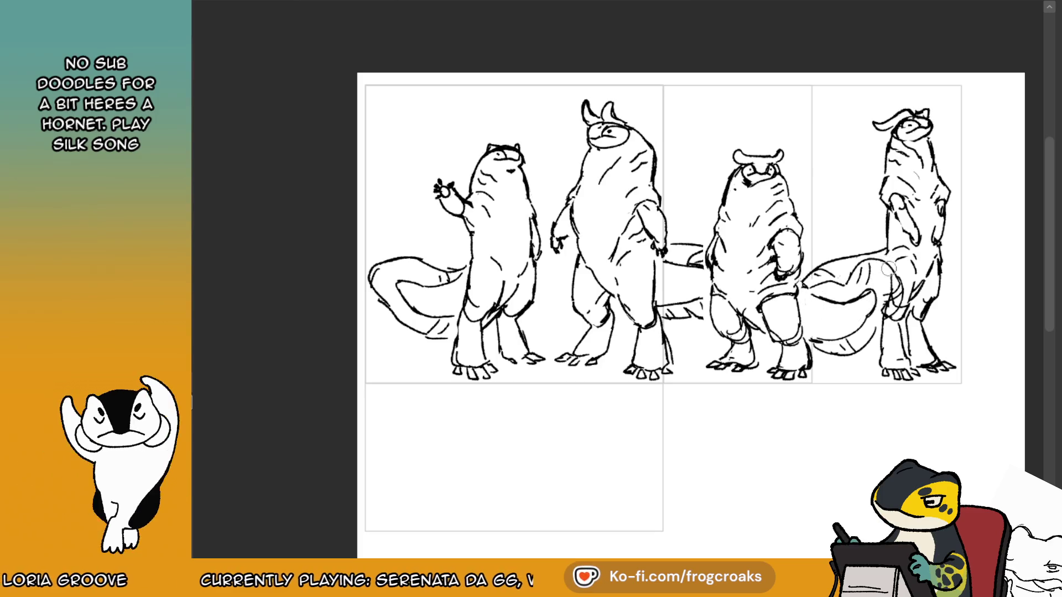
{"action": "key", "text": "ctrl+z"}
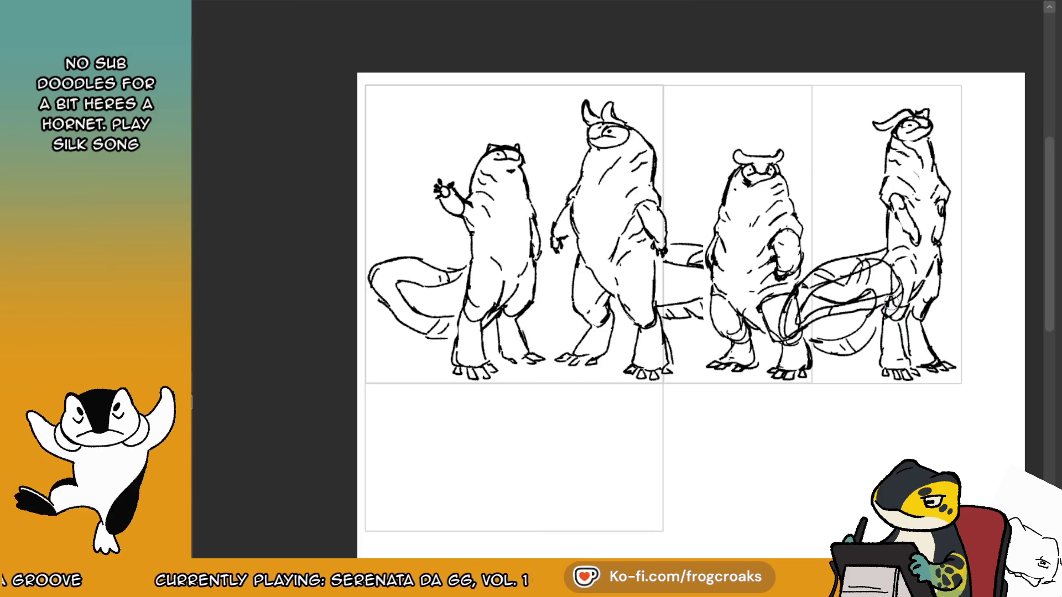
Compare the page with and without the third figure, then sketch new strokes over the tail and legs.
{"action": "key", "text": "ctrl+z"}
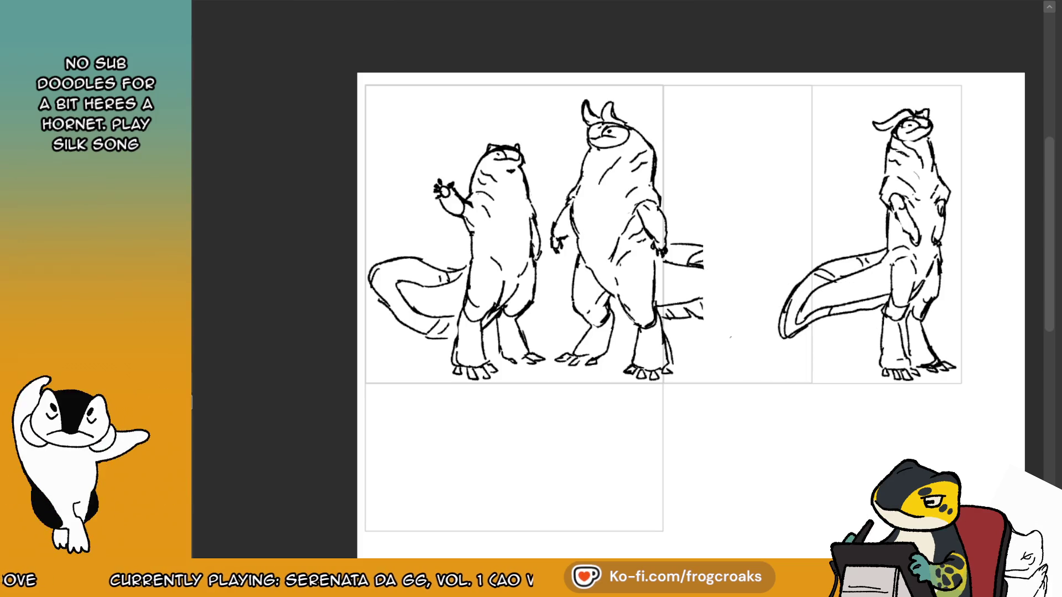
{"action": "key", "text": "ctrl+y"}
{"action": "key", "text": "ctrl+z"}
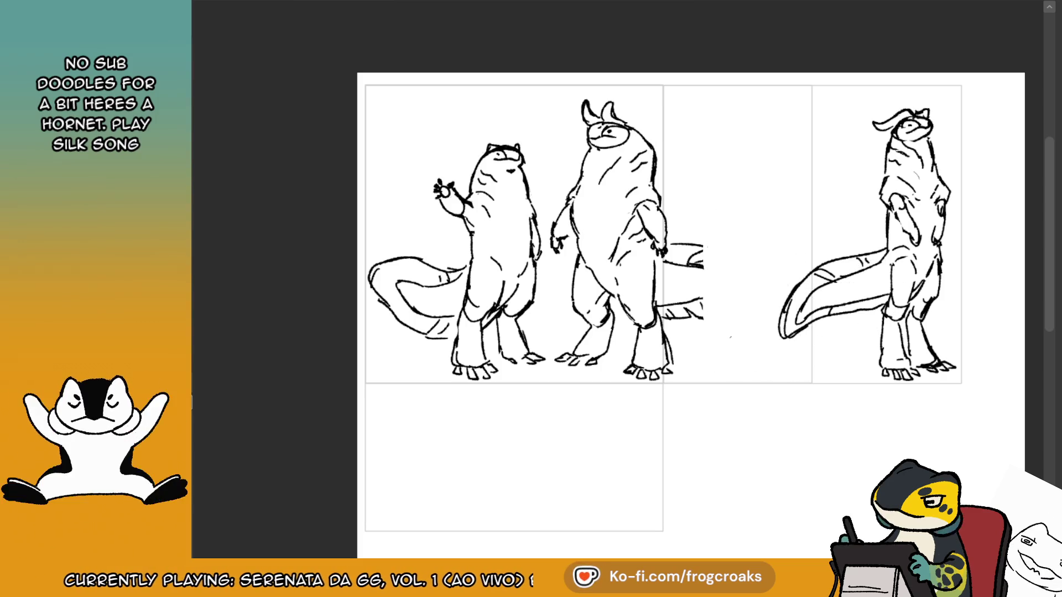
{"action": "key", "text": "ctrl+y"}
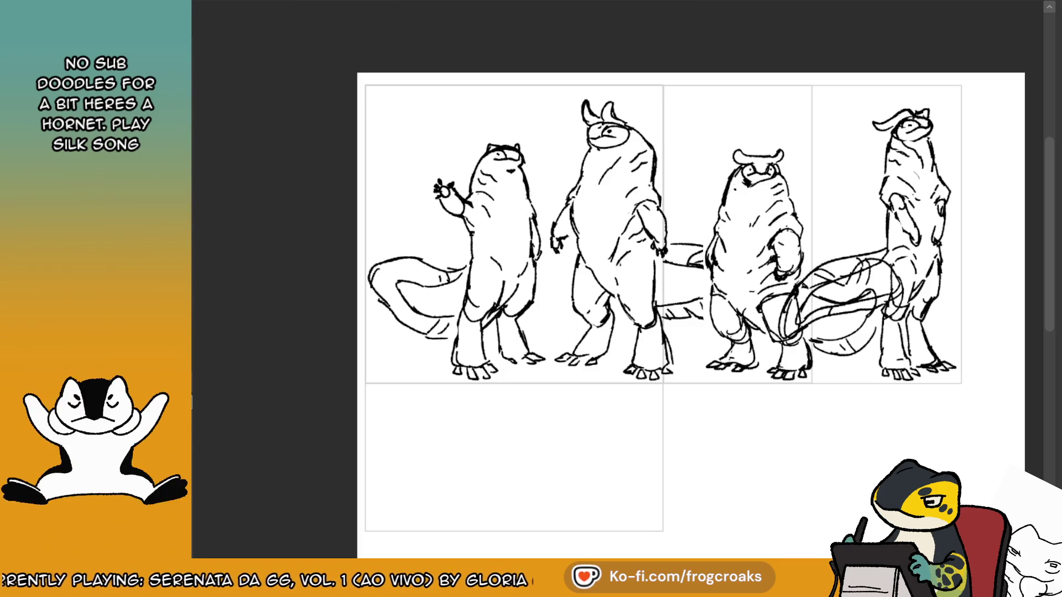
{"action": "mouse_move", "coordinate": [827, 312]}
{"action": "left_mouse_down"}
{"action": "mouse_move", "coordinate": [802, 329]}
{"action": "mouse_move", "coordinate": [819, 299]}
{"action": "mouse_move", "coordinate": [774, 315]}
{"action": "left_mouse_up"}
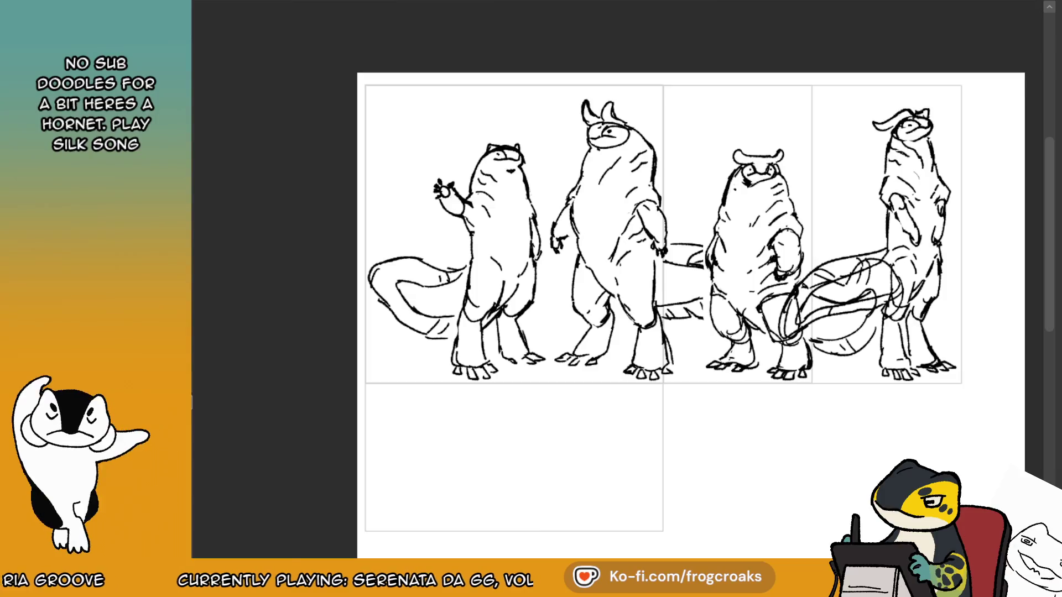
{"action": "left_click_drag", "start_coordinate": [705, 249], "coordinate": [758, 332]}
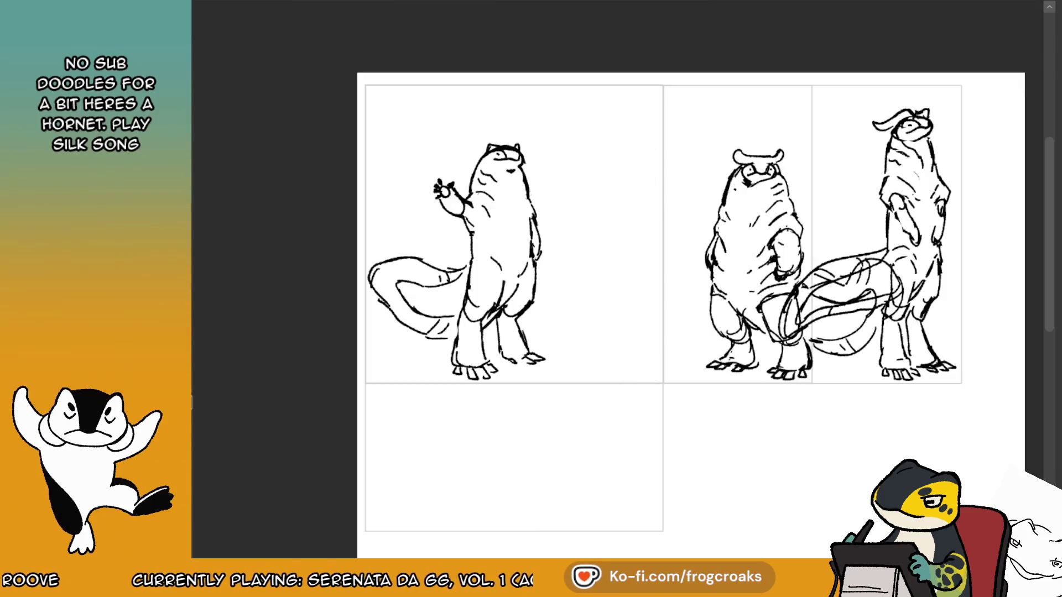
Move the third creature left into the second spot, then switch to the comic sketch page.
{"action": "mouse_move", "coordinate": [800, 328]}
{"action": "left_mouse_down"}
{"action": "mouse_move", "coordinate": [660, 329]}
{"action": "mouse_move", "coordinate": [670, 314]}
{"action": "mouse_move", "coordinate": [812, 302]}
{"action": "mouse_move", "coordinate": [864, 318]}
{"action": "left_mouse_up"}
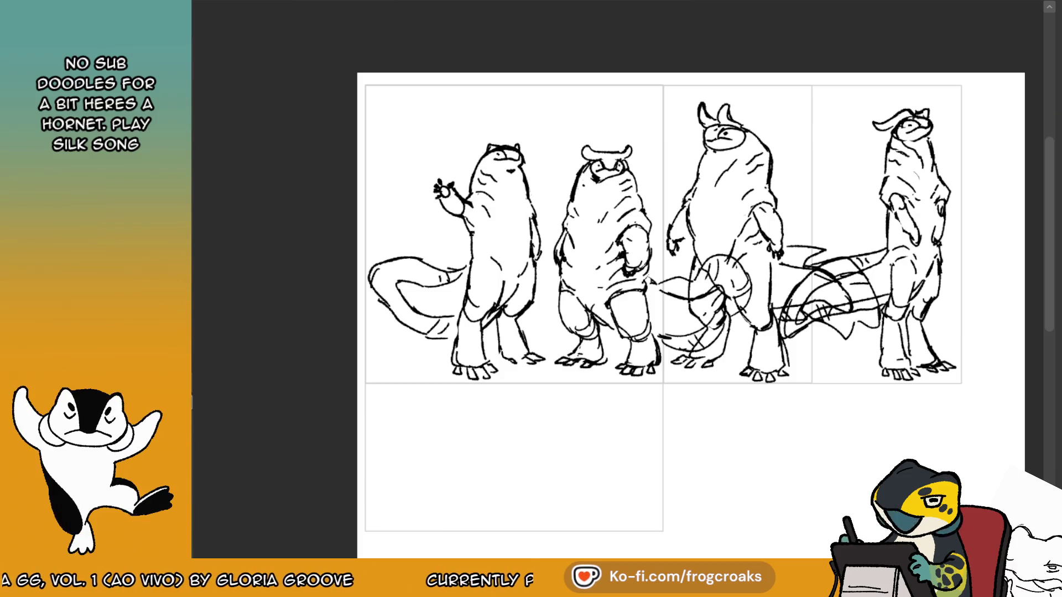
{"action": "mouse_move", "coordinate": [739, 136]}
{"action": "left_mouse_down"}
{"action": "mouse_move", "coordinate": [661, 208]}
{"action": "mouse_move", "coordinate": [694, 180]}
{"action": "mouse_move", "coordinate": [495, 281]}
{"action": "left_mouse_up"}
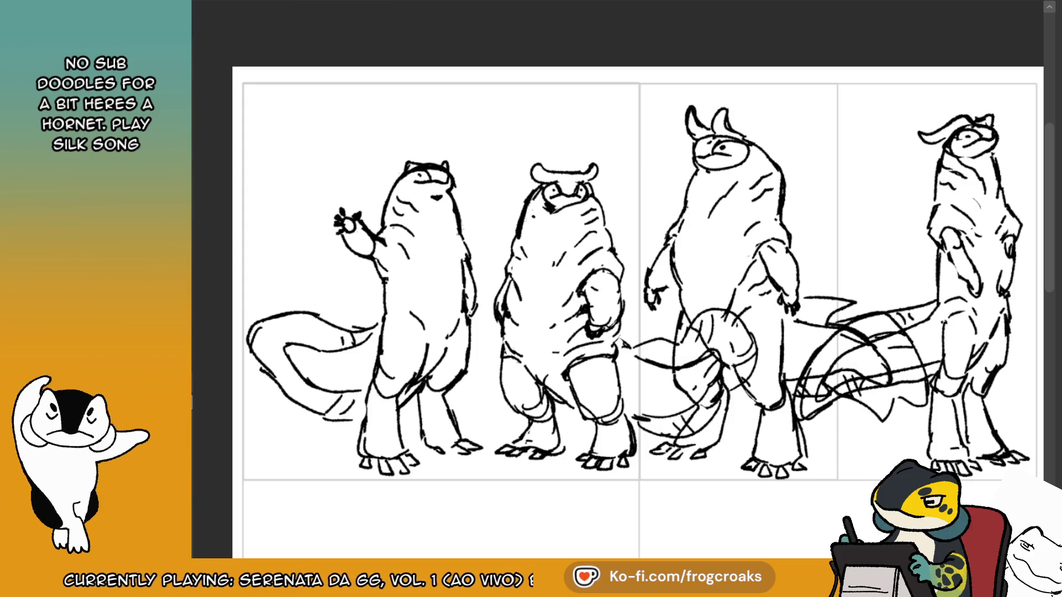
{"action": "left_click", "coordinate": [439, 4]}
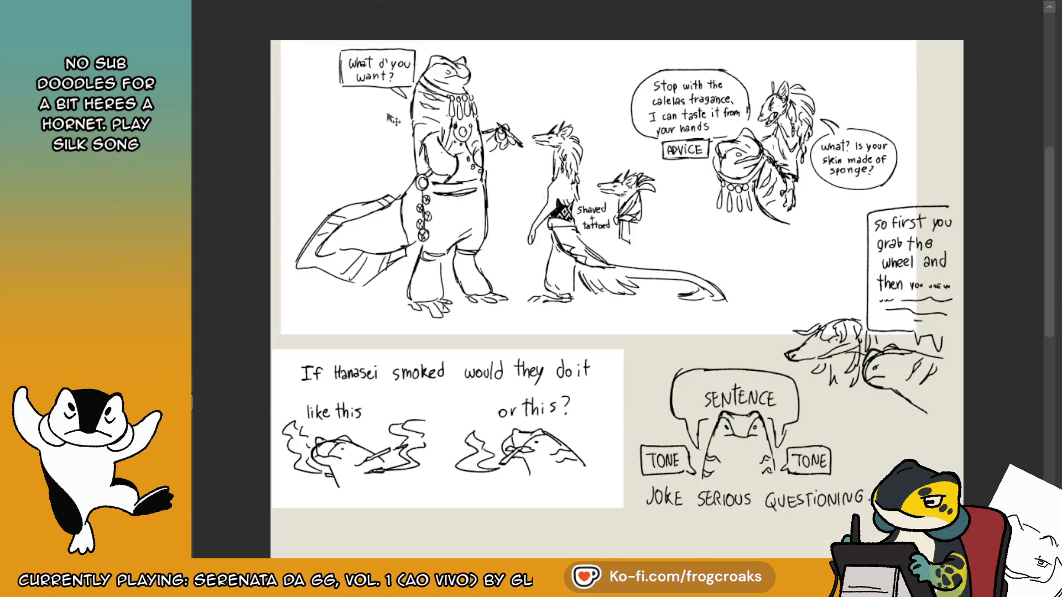
Zoom around the comic page and scanned sketchbook page, ending on the two-lizard drawing.
{"action": "scroll", "coordinate": [397, 151], "scroll_direction": "up", "scroll_amount": 3}
{"action": "scroll", "coordinate": [397, 151], "scroll_direction": "down", "scroll_amount": 5}
{"action": "scroll", "coordinate": [397, 151], "scroll_direction": "up", "scroll_amount": 1}
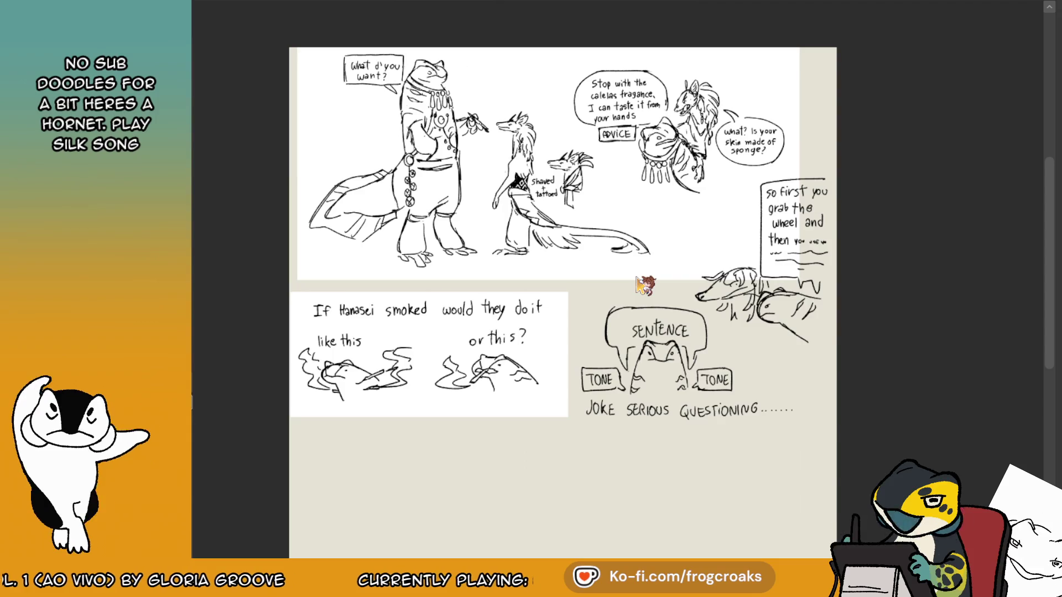
{"action": "key", "text": "Right"}
{"action": "scroll", "coordinate": [839, 87], "scroll_direction": "up", "scroll_amount": 3}
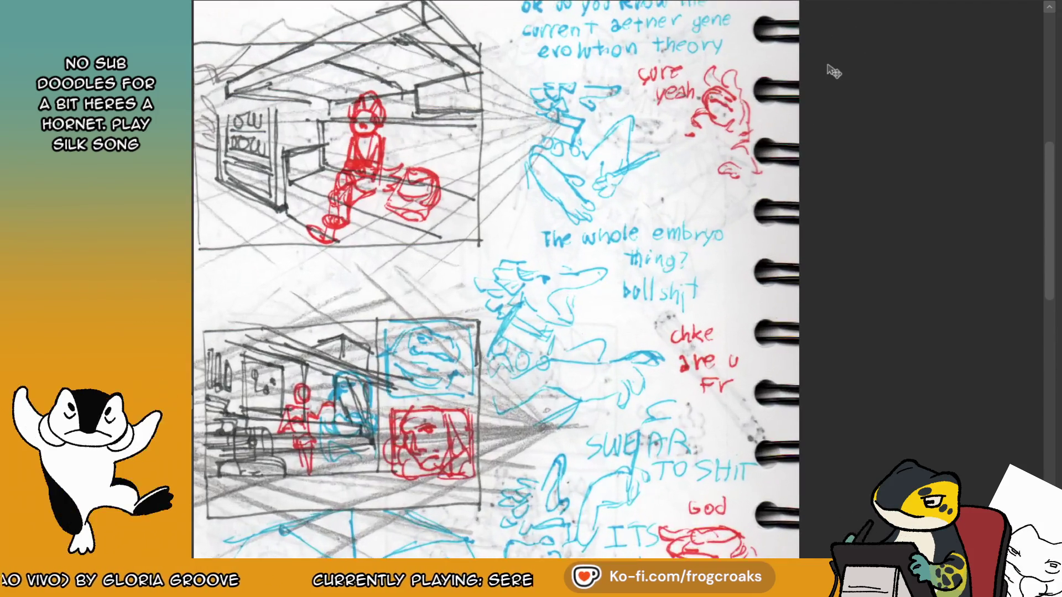
{"action": "scroll", "coordinate": [706, 155], "scroll_direction": "down", "scroll_amount": 4}
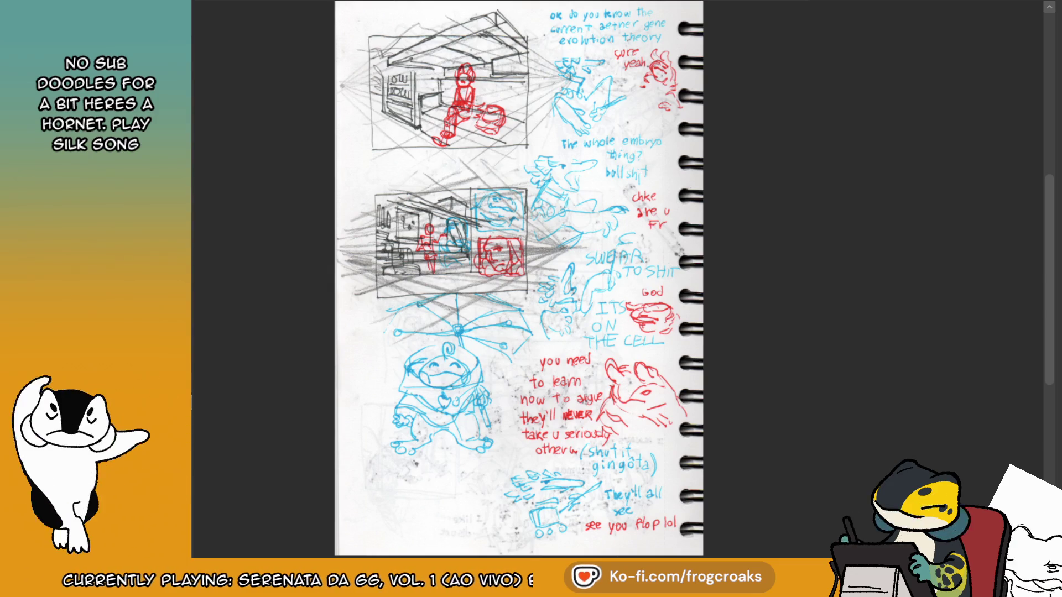
{"action": "scroll", "coordinate": [678, 323], "scroll_direction": "up", "scroll_amount": 10}
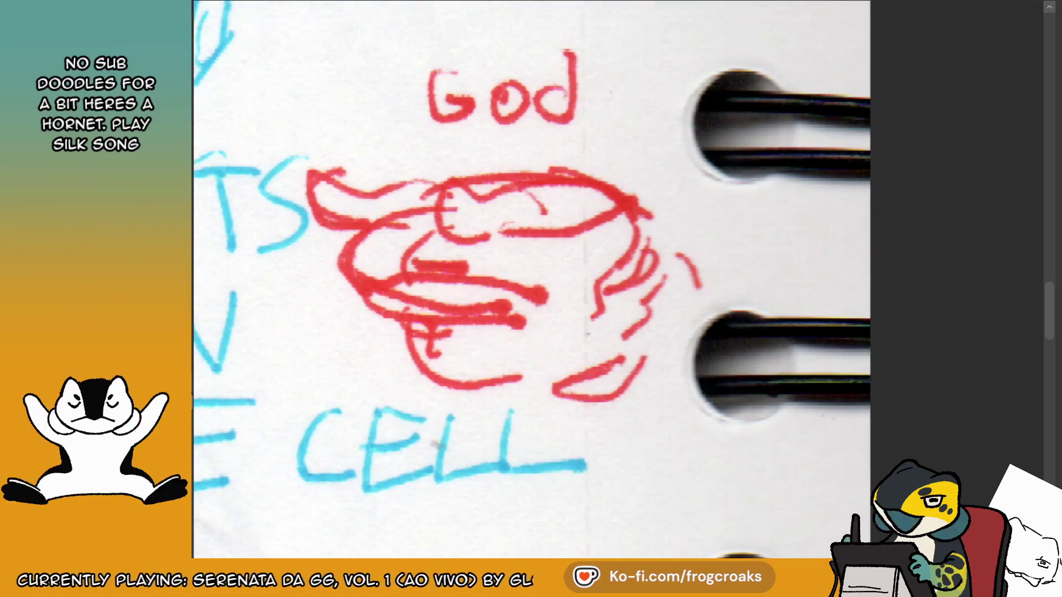
{"action": "scroll", "coordinate": [677, 324], "scroll_direction": "down", "scroll_amount": 2}
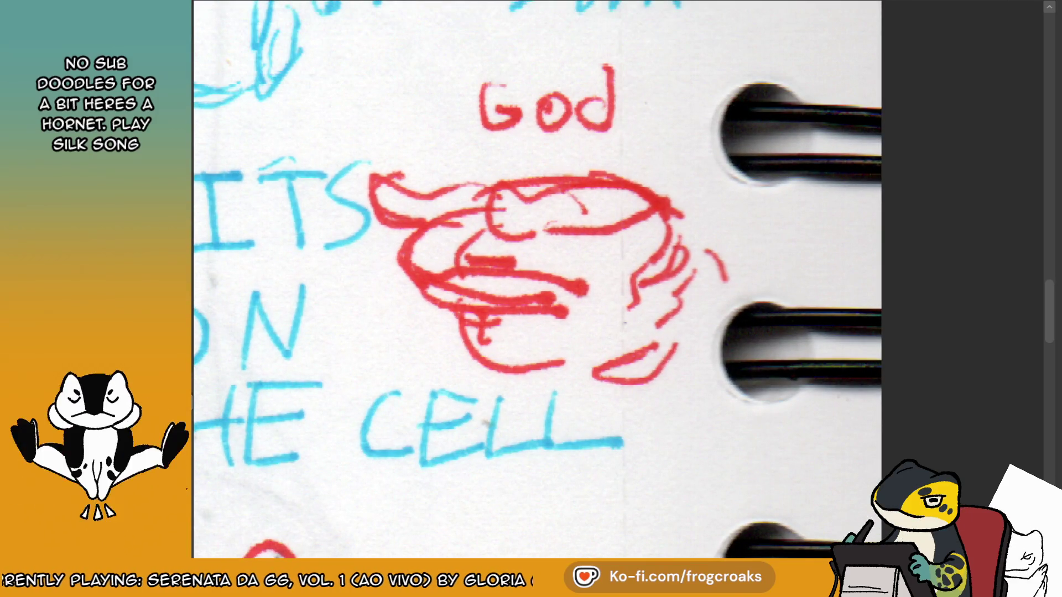
{"action": "scroll", "coordinate": [712, 204], "scroll_direction": "down", "scroll_amount": 5}
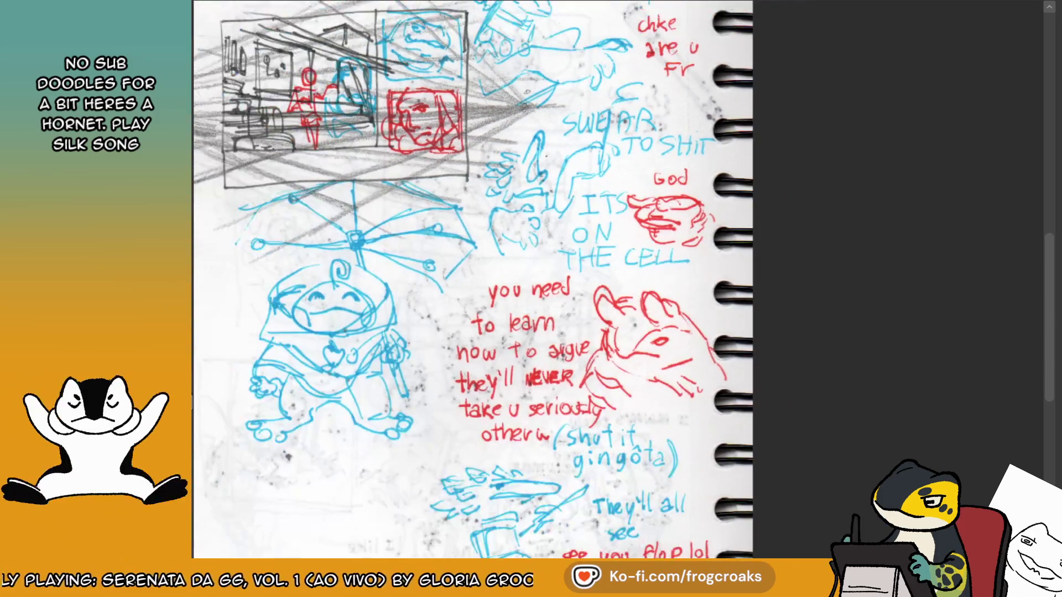
{"action": "scroll", "coordinate": [711, 204], "scroll_direction": "down", "scroll_amount": 3}
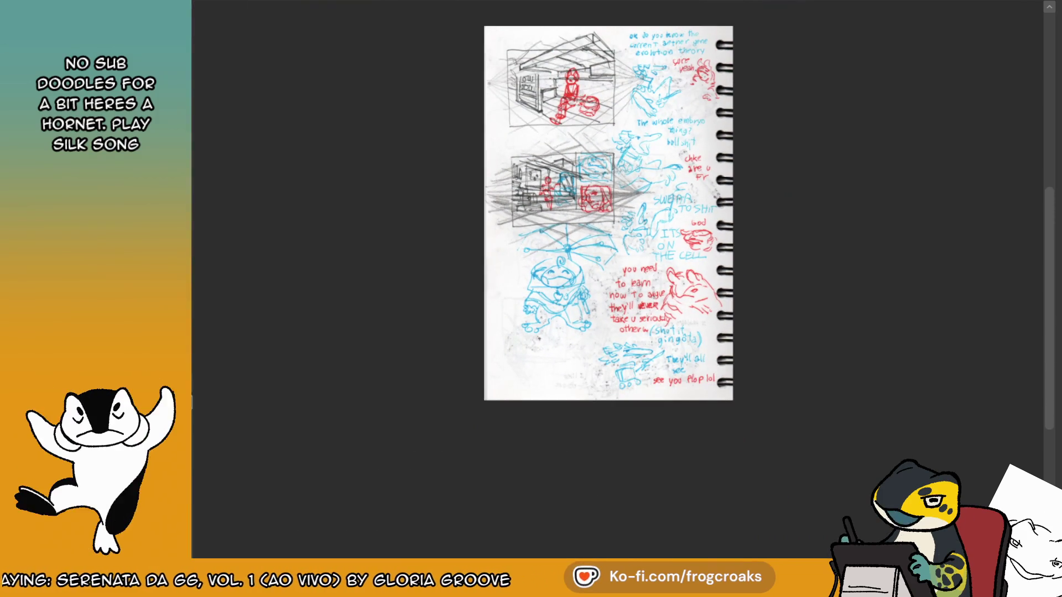
{"action": "scroll", "coordinate": [711, 205], "scroll_direction": "up", "scroll_amount": 1}
{"action": "scroll", "coordinate": [553, 275], "scroll_direction": "up", "scroll_amount": 2}
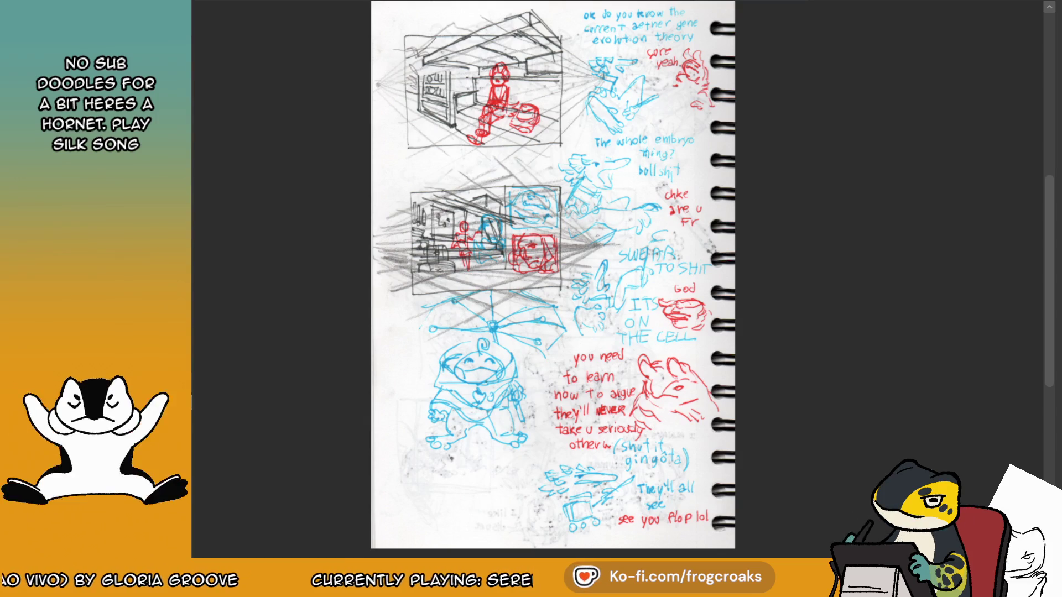
{"action": "key", "text": "Right"}
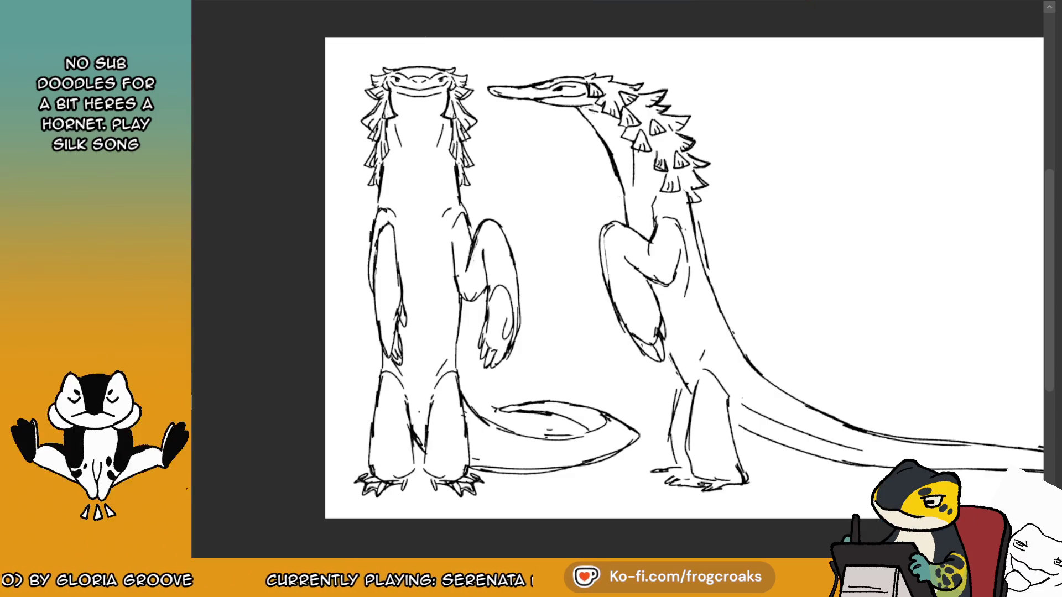
Zoom over the lizard drawing, view the shar-pei photo, then cycle back through the documents to the character sheet.
{"action": "scroll", "coordinate": [501, 100], "scroll_direction": "up", "scroll_amount": 2}
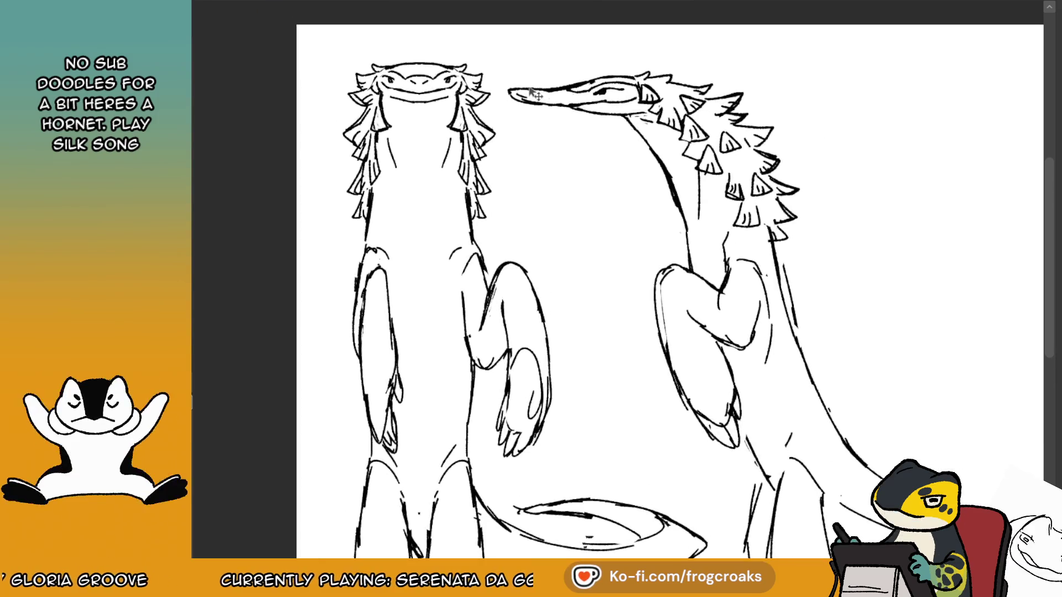
{"action": "scroll", "coordinate": [501, 100], "scroll_direction": "down", "scroll_amount": 3}
{"action": "scroll", "coordinate": [774, 116], "scroll_direction": "down", "scroll_amount": 2}
{"action": "scroll", "coordinate": [454, 110], "scroll_direction": "up", "scroll_amount": 3}
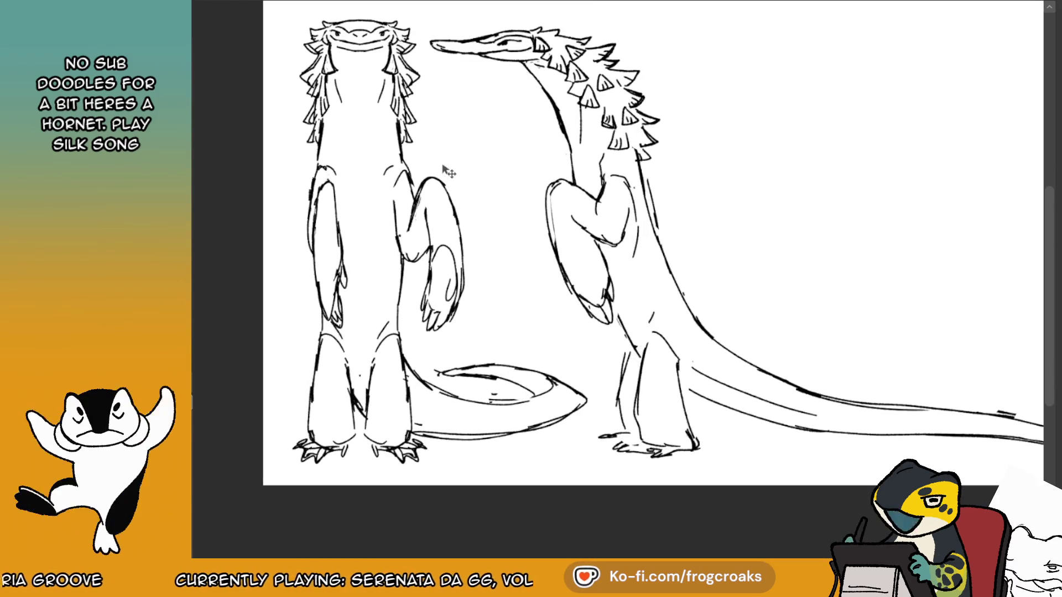
{"action": "scroll", "coordinate": [453, 110], "scroll_direction": "down", "scroll_amount": 2}
{"action": "scroll", "coordinate": [605, 68], "scroll_direction": "up", "scroll_amount": 2}
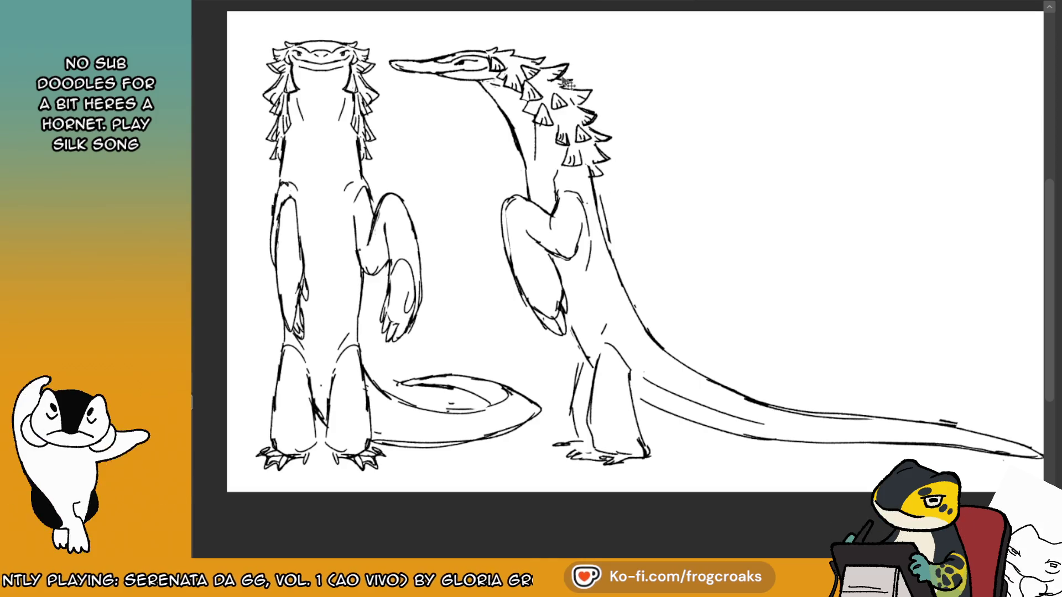
{"action": "left_click", "coordinate": [436, 4]}
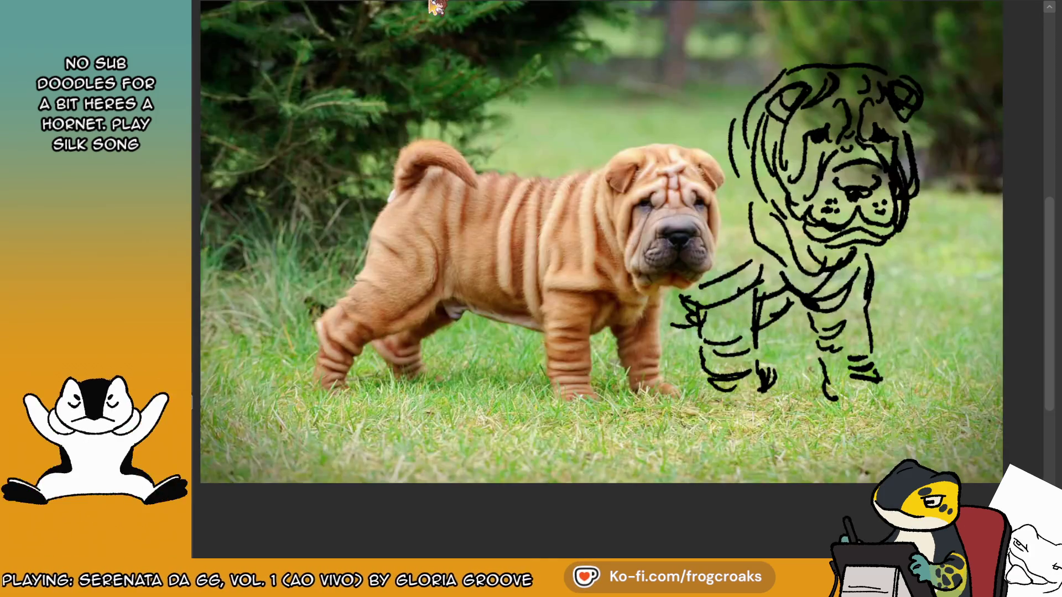
{"action": "left_click", "coordinate": [436, 6]}
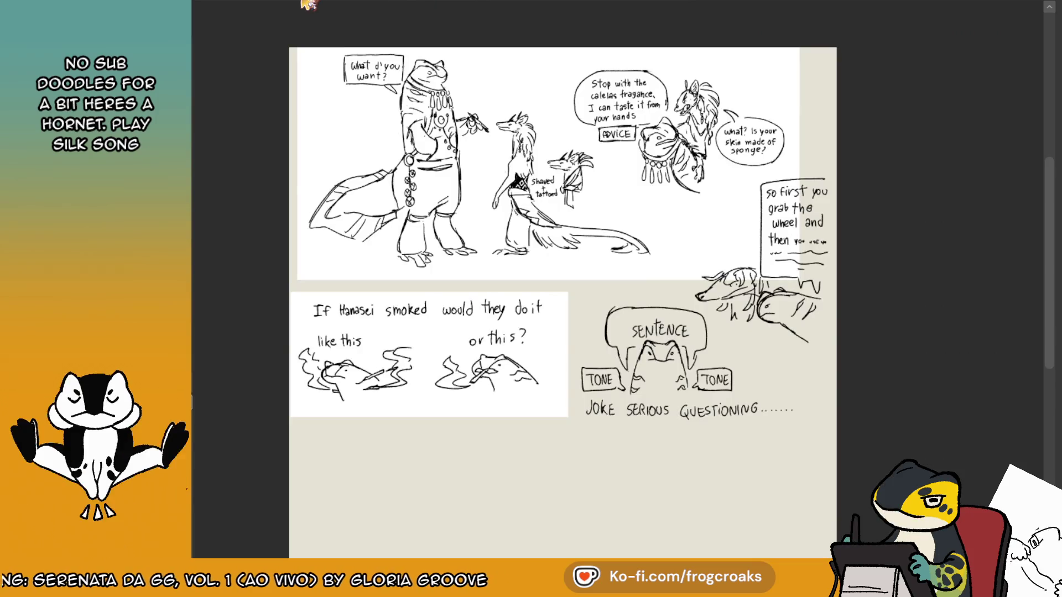
{"action": "left_click", "coordinate": [227, 8]}
{"action": "left_click", "coordinate": [274, 7]}
{"action": "left_click", "coordinate": [321, 6]}
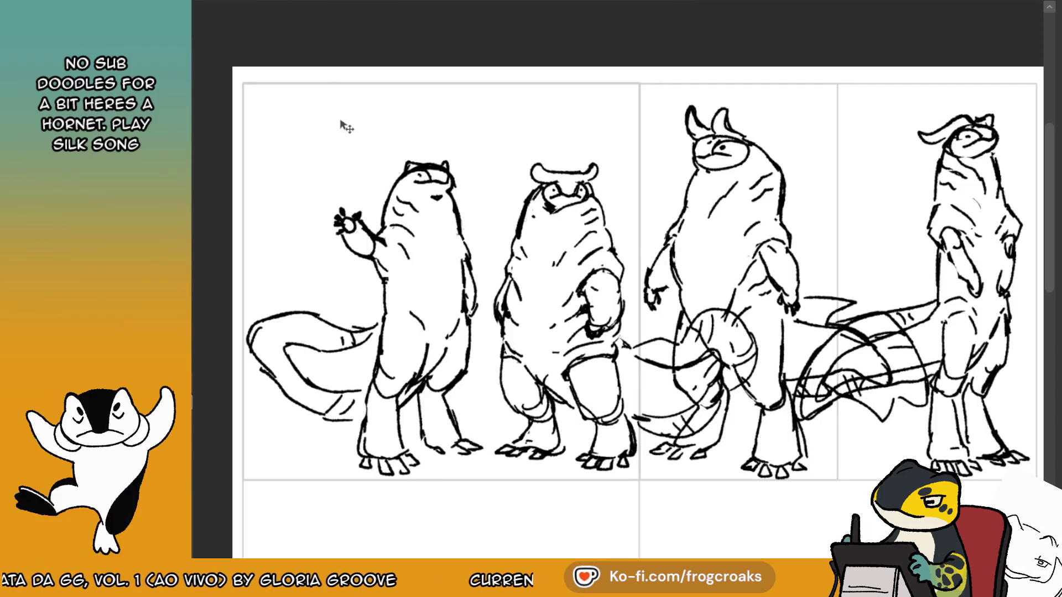
Flip the rightmost creature horizontally and move it left into the third panel.
{"action": "scroll", "coordinate": [346, 127], "scroll_direction": "down", "scroll_amount": 3}
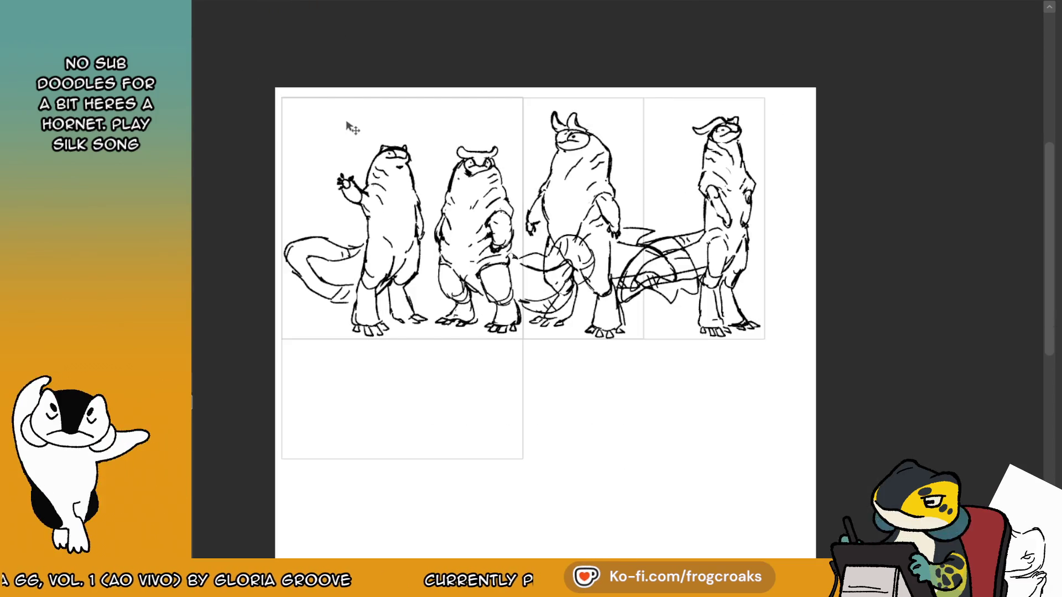
{"action": "scroll", "coordinate": [475, 222], "scroll_direction": "up", "scroll_amount": 1}
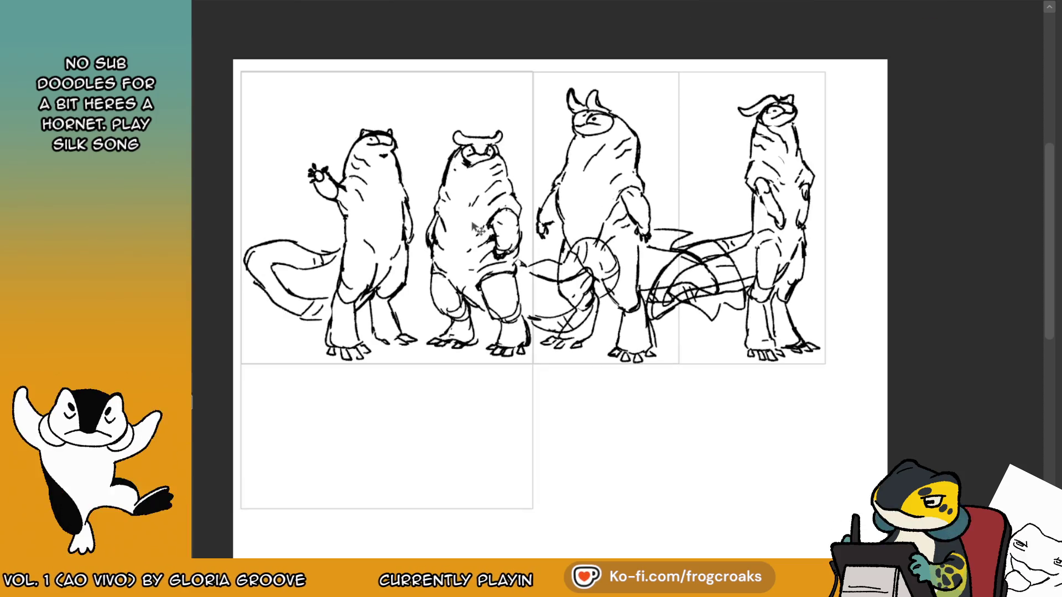
{"action": "mouse_move", "coordinate": [805, 300]}
{"action": "left_mouse_down"}
{"action": "mouse_move", "coordinate": [799, 308]}
{"action": "mouse_move", "coordinate": [829, 340]}
{"action": "left_mouse_up"}
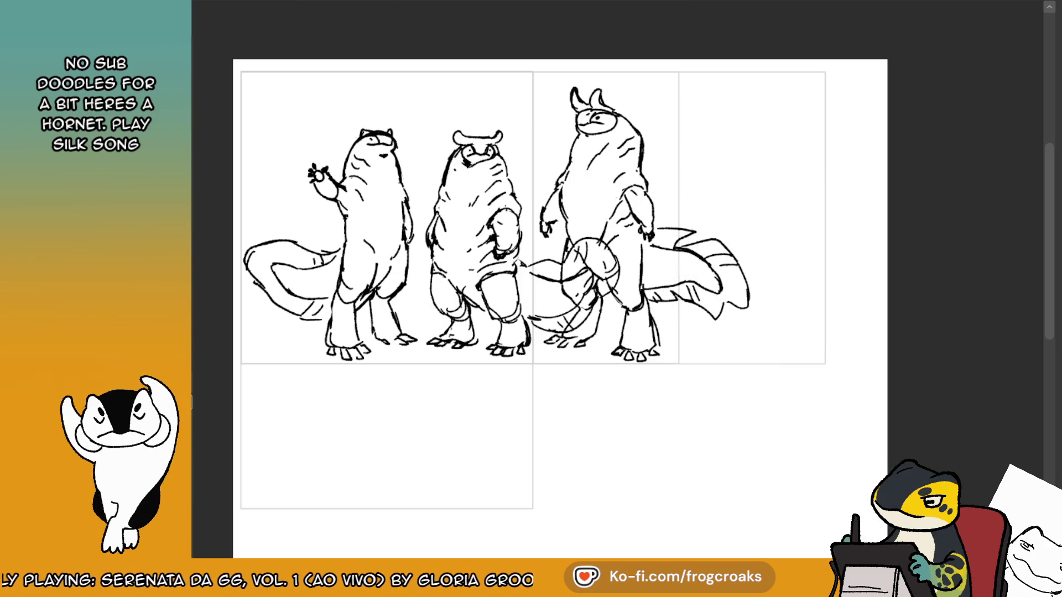
{"action": "key", "text": "ctrl+t"}
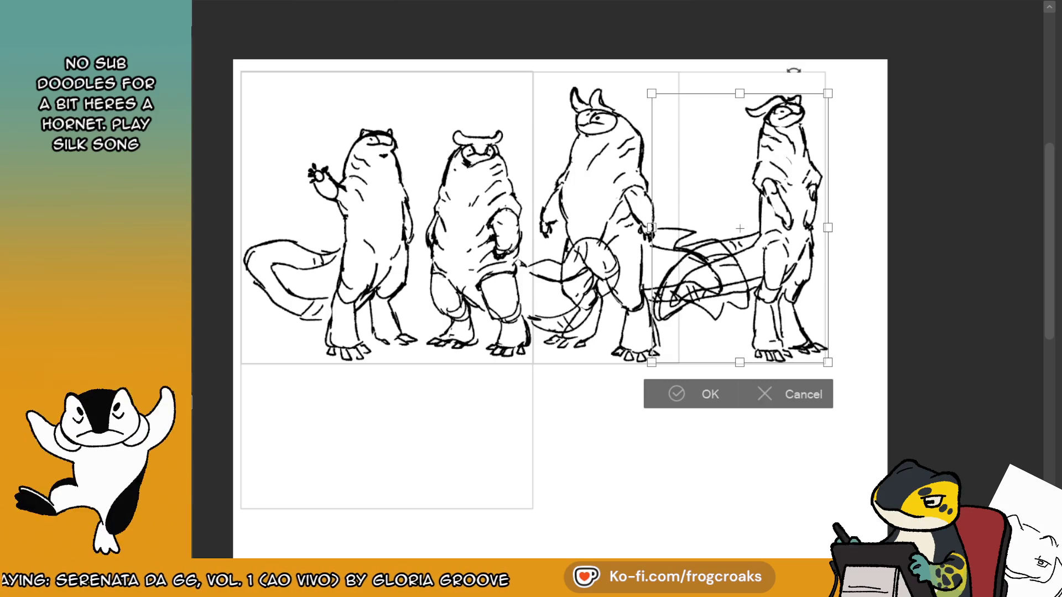
{"action": "key", "text": "h"}
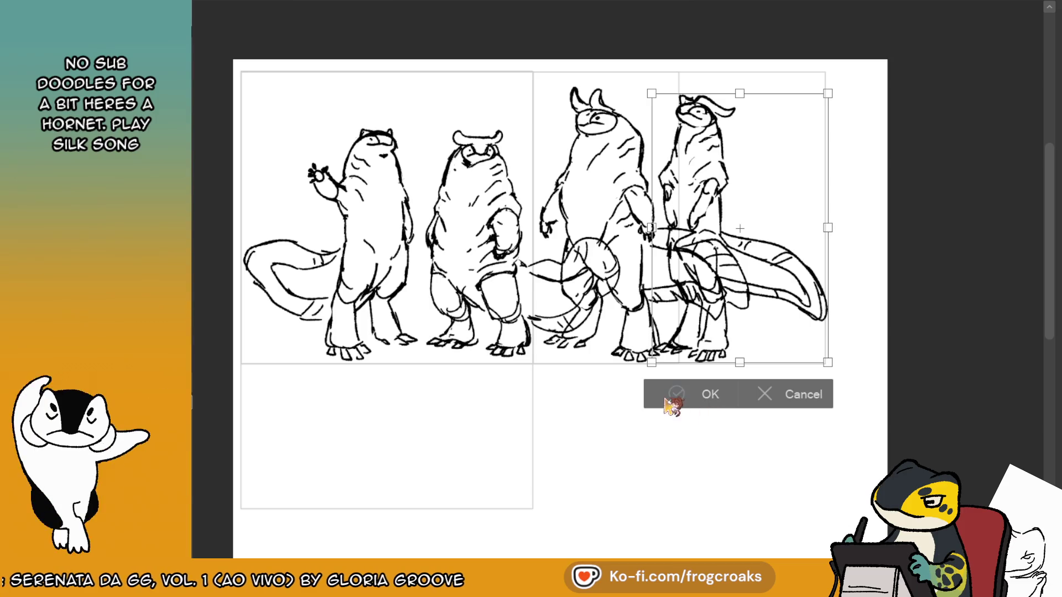
{"action": "left_click", "coordinate": [667, 399]}
{"action": "mouse_move", "coordinate": [815, 287]}
{"action": "left_mouse_down"}
{"action": "mouse_move", "coordinate": [679, 285]}
{"action": "mouse_move", "coordinate": [788, 272]}
{"action": "mouse_move", "coordinate": [815, 283]}
{"action": "left_mouse_up"}
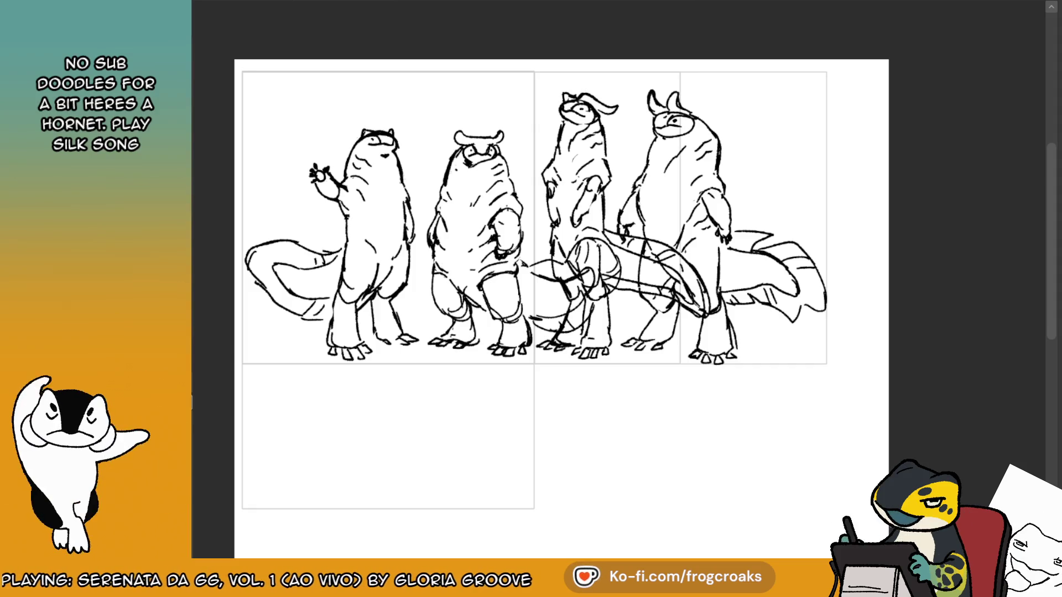
Hide every figure except the leftmost creature.
{"action": "scroll", "coordinate": [531, 249], "scroll_direction": "down", "scroll_amount": 3}
{"action": "scroll", "coordinate": [459, 255], "scroll_direction": "up", "scroll_amount": 6}
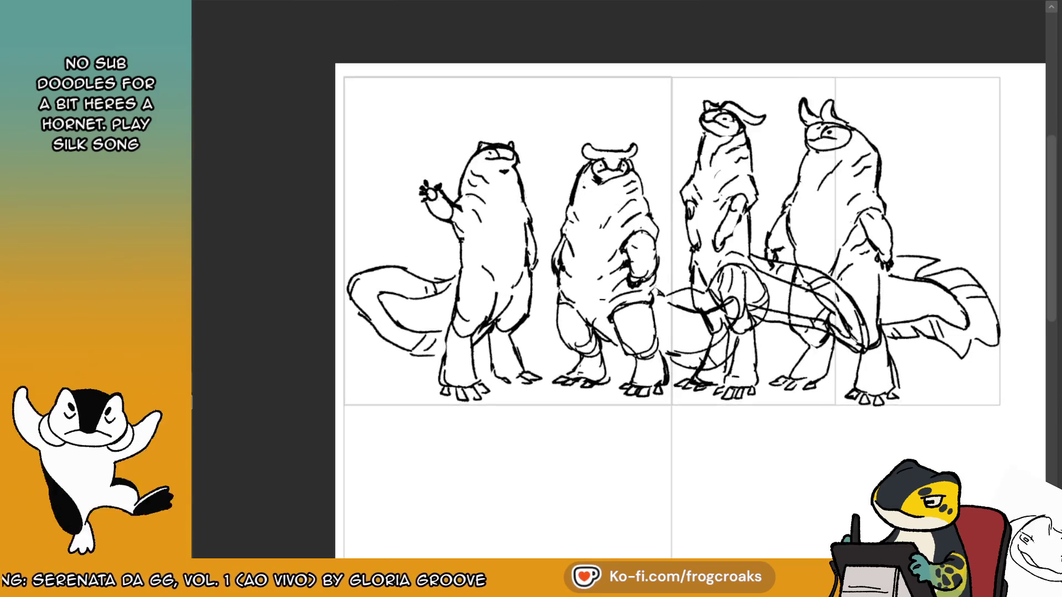
{"action": "scroll", "coordinate": [625, 249], "scroll_direction": "down", "scroll_amount": 5}
{"action": "scroll", "coordinate": [625, 248], "scroll_direction": "up", "scroll_amount": 6}
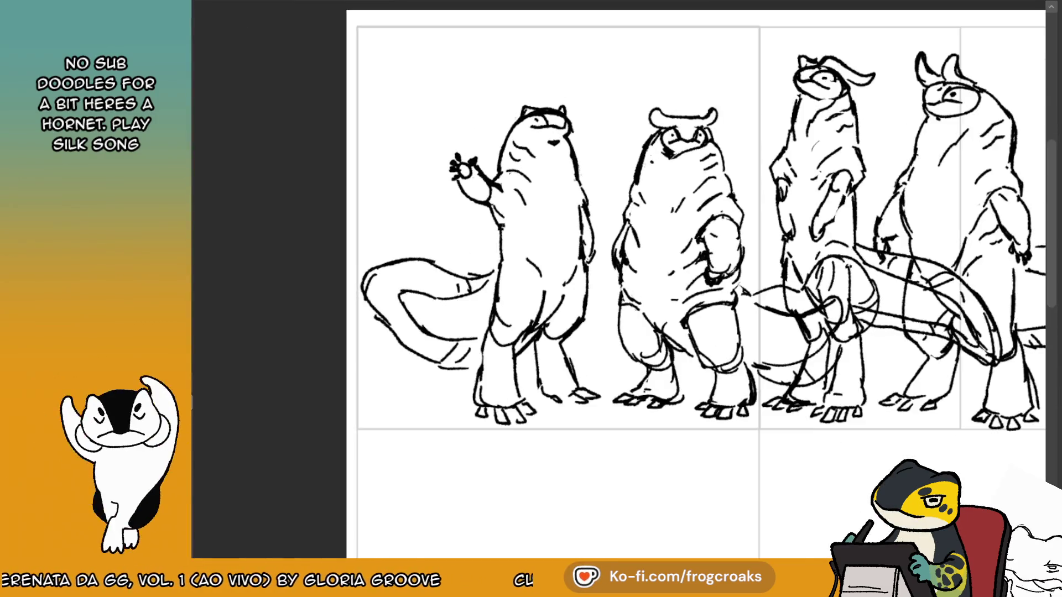
{"action": "scroll", "coordinate": [625, 249], "scroll_direction": "down", "scroll_amount": 2}
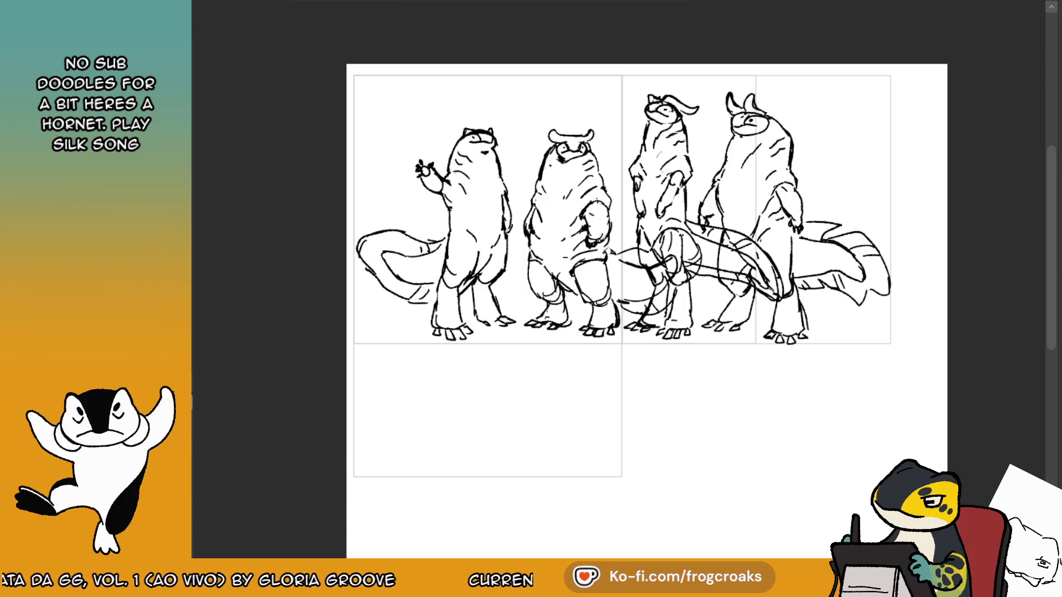
{"action": "key", "text": "ctrl+z"}
{"action": "key", "text": "ctrl+z"}
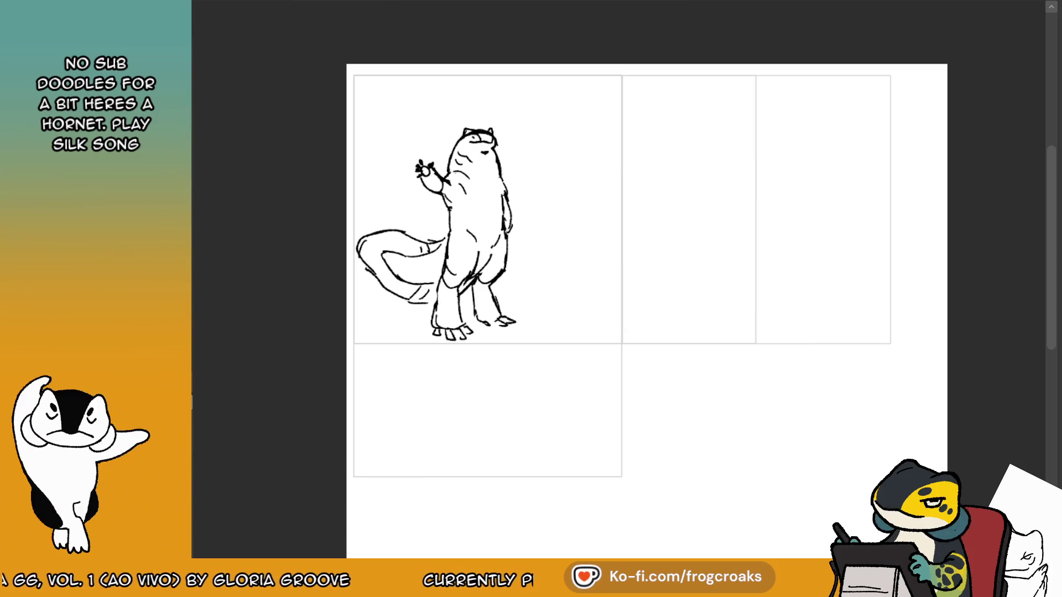
Fade the left creature's sketch to light grey and ink its back contour down toward the arm.
{"action": "scroll", "coordinate": [419, 130], "scroll_direction": "up", "scroll_amount": 5}
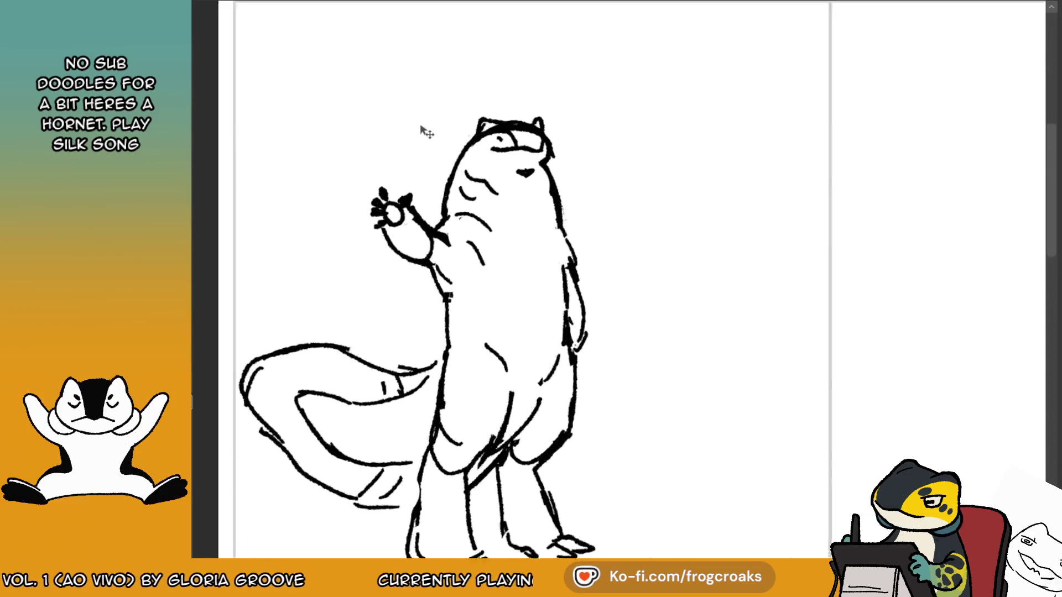
{"action": "scroll", "coordinate": [469, 139], "scroll_direction": "up", "scroll_amount": 3}
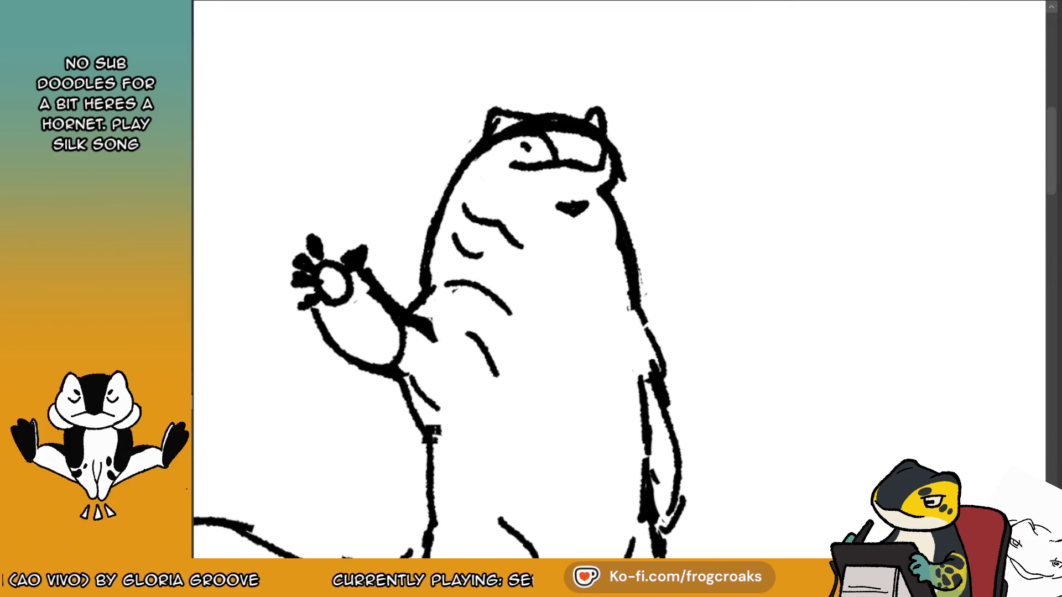
{"action": "key", "text": "ctrl+shift+n"}
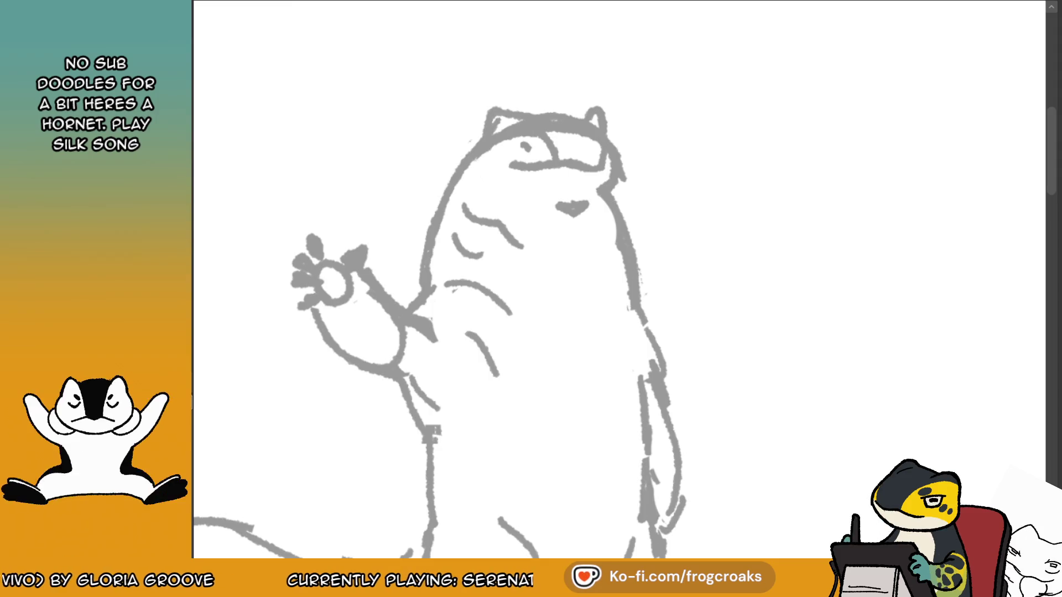
{"action": "key", "text": "ctrl+z"}
{"action": "mouse_move", "coordinate": [473, 150]}
{"action": "left_mouse_down"}
{"action": "mouse_move", "coordinate": [437, 218]}
{"action": "mouse_move", "coordinate": [419, 299]}
{"action": "mouse_move", "coordinate": [490, 144]}
{"action": "mouse_move", "coordinate": [437, 221]}
{"action": "mouse_move", "coordinate": [420, 298]}
{"action": "mouse_move", "coordinate": [403, 312]}
{"action": "left_mouse_up"}
{"action": "key", "text": "ctrl+z"}
{"action": "key", "text": "ctrl+z"}
{"action": "key", "text": "ctrl+z"}
{"action": "left_click_drag", "start_coordinate": [445, 284], "coordinate": [510, 313]}
{"action": "key", "text": "ctrl+z"}
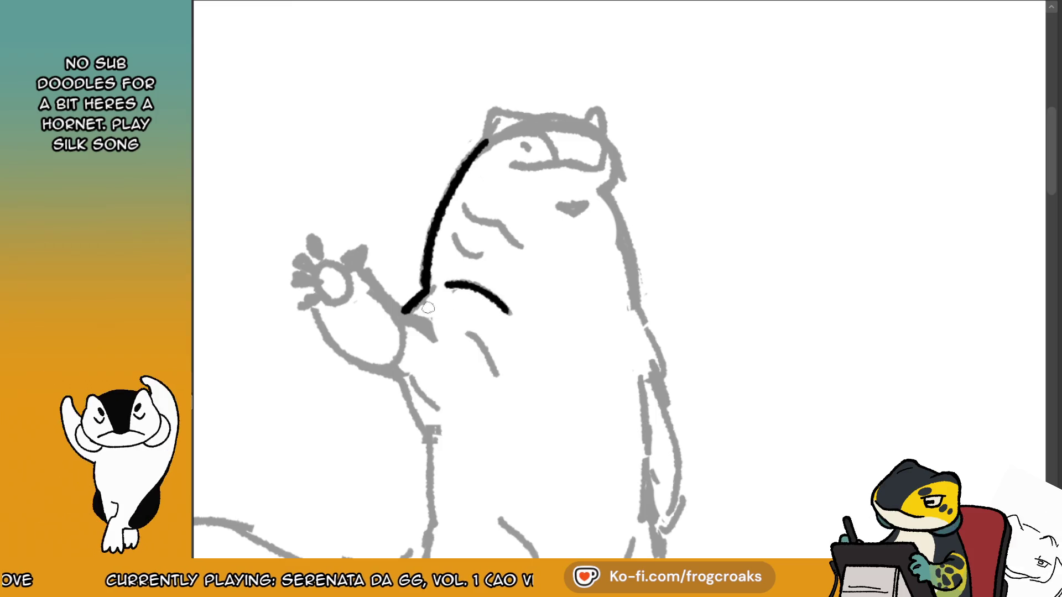
Ink the arm line, a curved body wrinkle, the hooked thumb and the raised hand's top edge.
{"action": "key", "text": "ctrl+z"}
{"action": "mouse_move", "coordinate": [365, 274]}
{"action": "left_mouse_down"}
{"action": "mouse_move", "coordinate": [399, 314]}
{"action": "mouse_move", "coordinate": [494, 366]}
{"action": "left_mouse_up"}
{"action": "key", "text": "ctrl+z"}
{"action": "key", "text": "ctrl+z"}
{"action": "key", "text": "ctrl+z"}
{"action": "key", "text": "ctrl+z"}
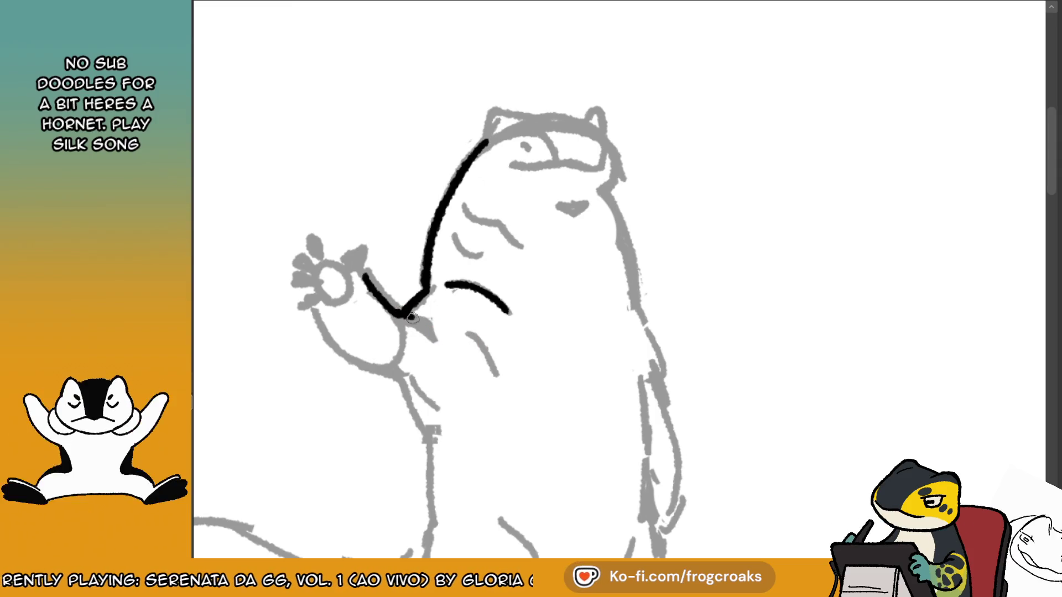
{"action": "left_click_drag", "start_coordinate": [459, 331], "coordinate": [503, 381]}
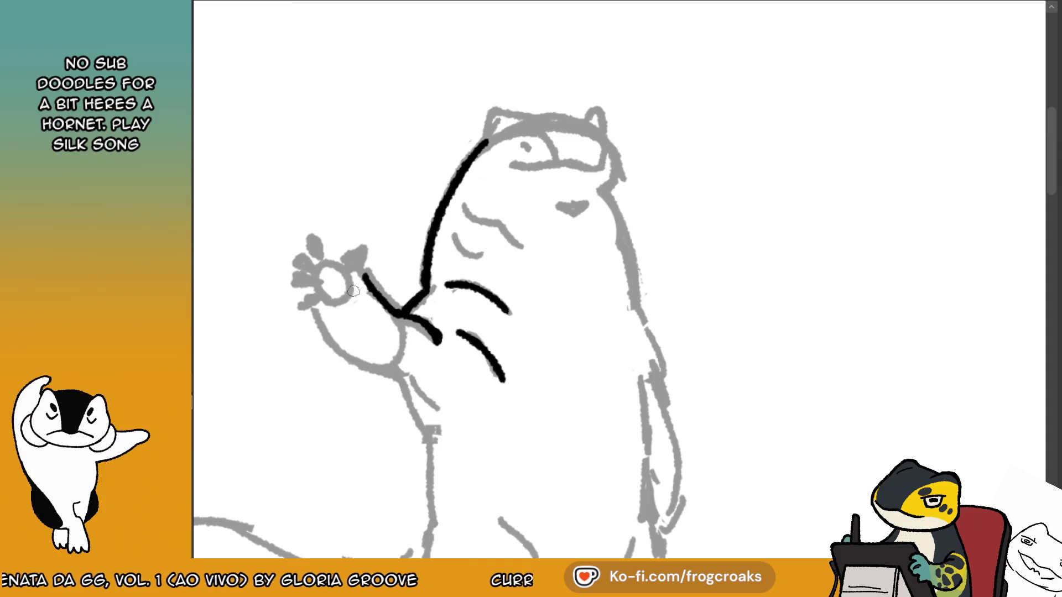
{"action": "mouse_move", "coordinate": [357, 274]}
{"action": "left_mouse_down"}
{"action": "mouse_move", "coordinate": [353, 247]}
{"action": "mouse_move", "coordinate": [325, 259]}
{"action": "mouse_move", "coordinate": [311, 238]}
{"action": "left_mouse_up"}
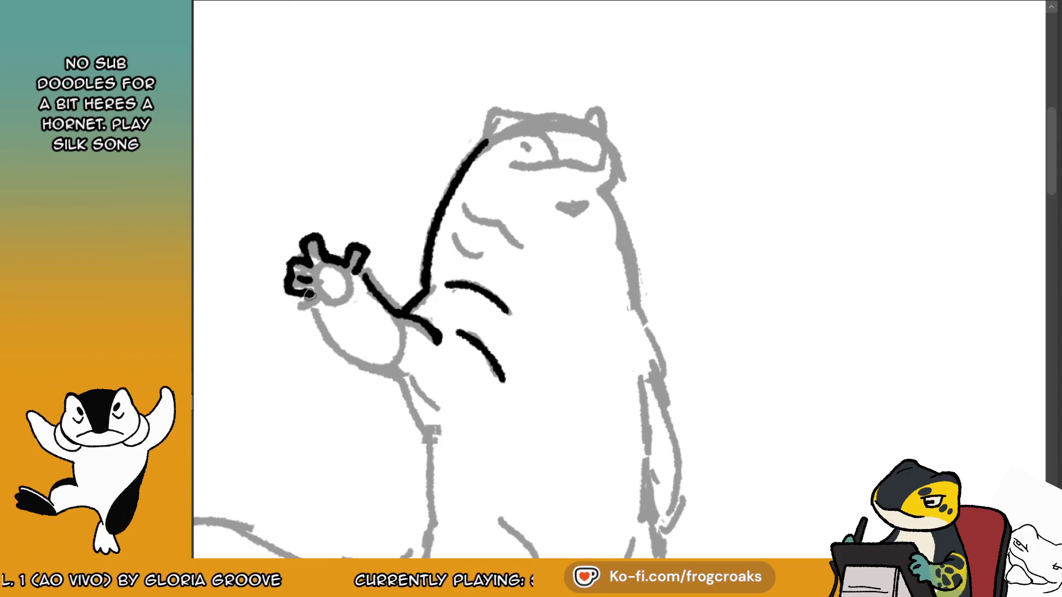
{"action": "left_click_drag", "start_coordinate": [321, 309], "coordinate": [341, 310]}
{"action": "key", "text": "ctrl+z"}
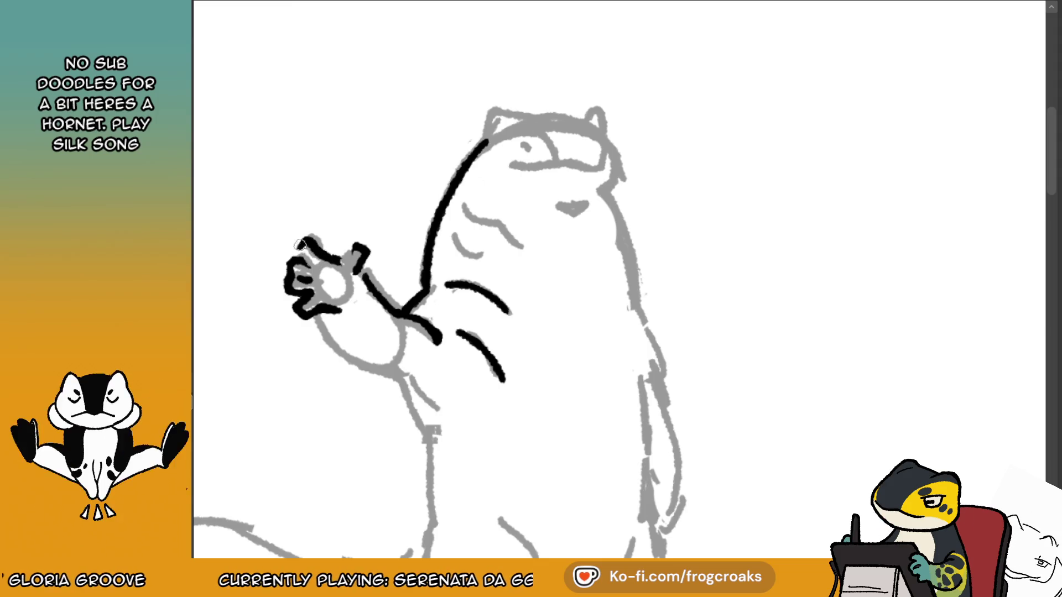
{"action": "left_click_drag", "start_coordinate": [339, 262], "coordinate": [354, 246]}
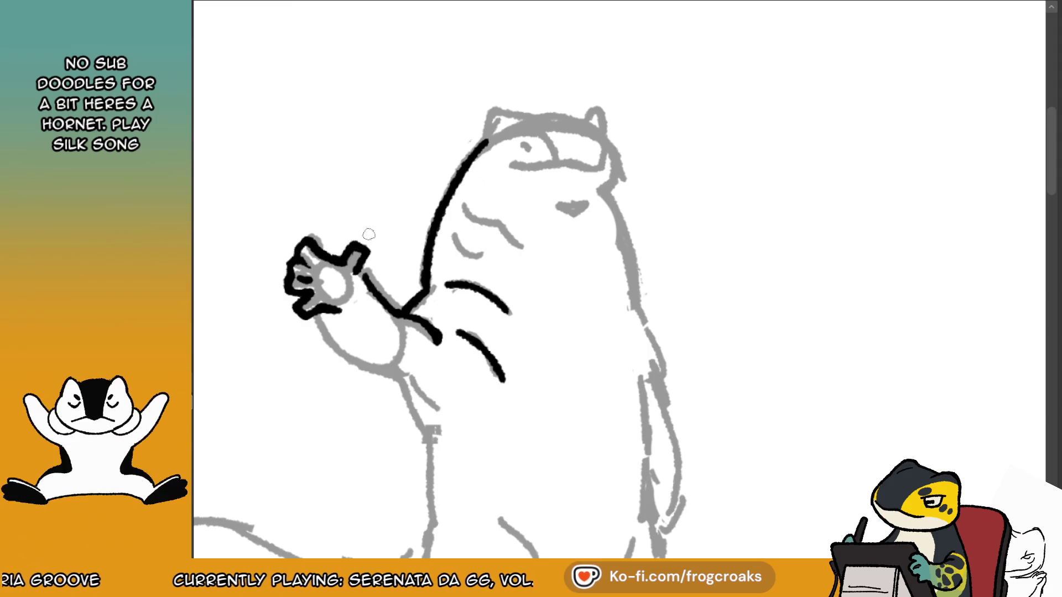
Check the finished character sheet, then ink the lower hand and arm line and the head's top arc.
{"action": "key", "text": "ctrl+Tab"}
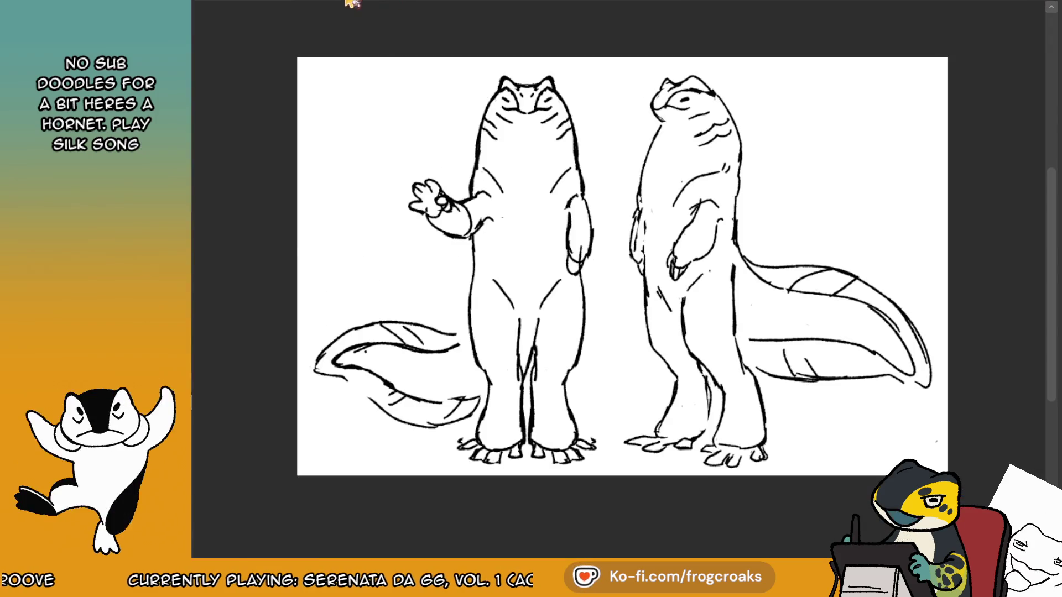
{"action": "key", "text": "ctrl+Tab"}
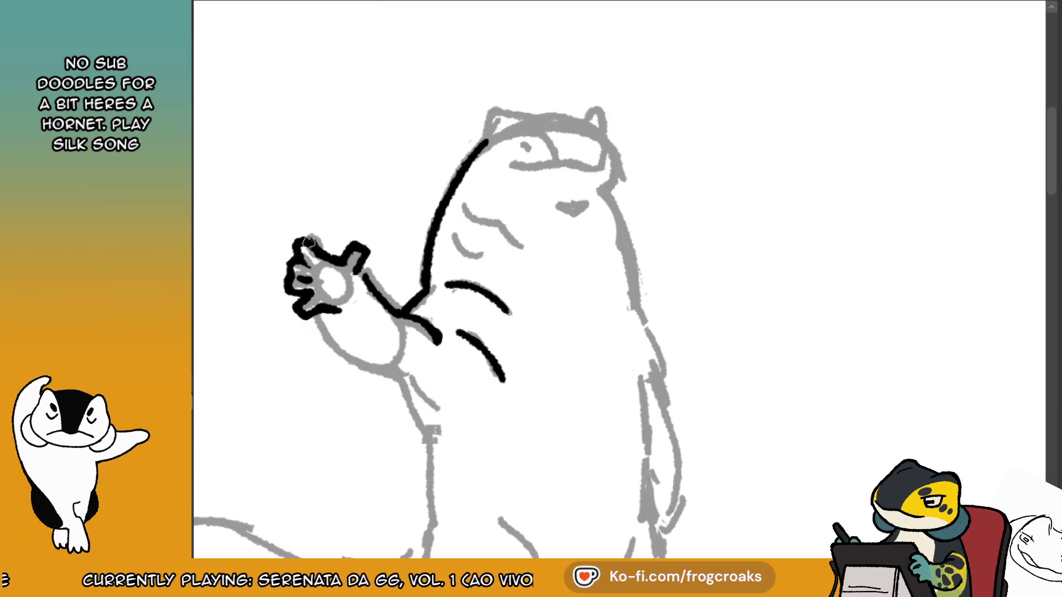
{"action": "mouse_move", "coordinate": [315, 314]}
{"action": "left_mouse_down"}
{"action": "mouse_move", "coordinate": [346, 358]}
{"action": "mouse_move", "coordinate": [434, 393]}
{"action": "left_mouse_up"}
{"action": "key", "text": "ctrl+z"}
{"action": "mouse_move", "coordinate": [313, 310]}
{"action": "left_mouse_down"}
{"action": "mouse_move", "coordinate": [416, 388]}
{"action": "mouse_move", "coordinate": [428, 426]}
{"action": "left_mouse_up"}
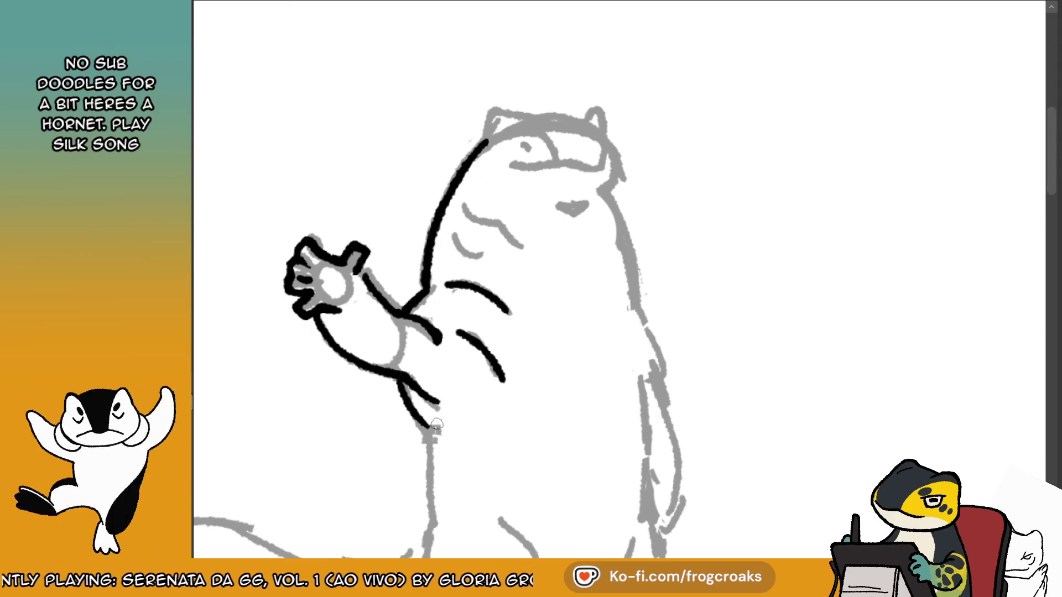
{"action": "left_click_drag", "start_coordinate": [476, 151], "coordinate": [542, 118]}
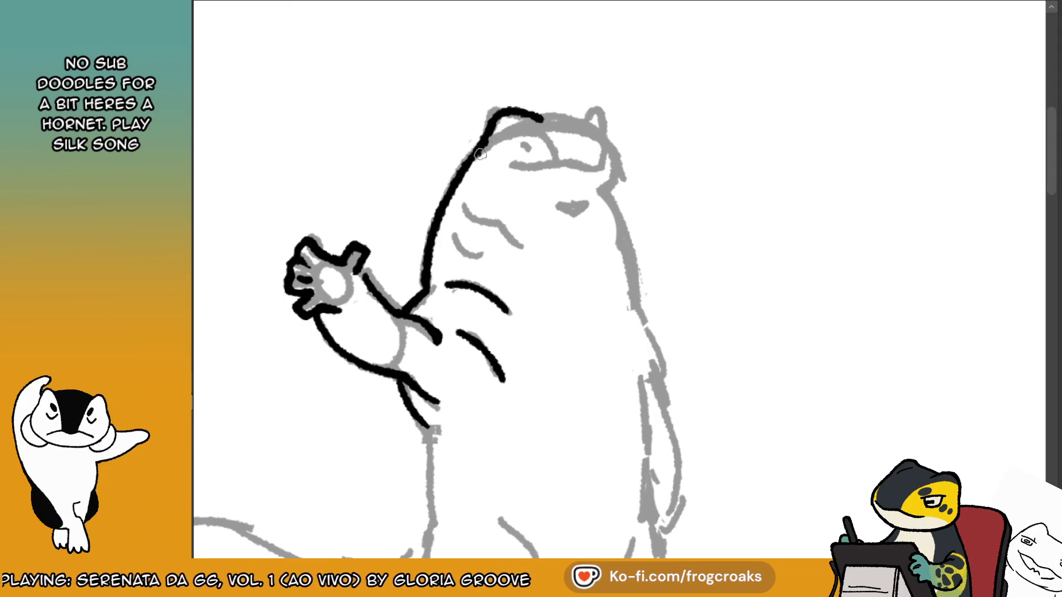
{"action": "left_click_drag", "start_coordinate": [476, 154], "coordinate": [560, 164]}
Ink the top edge of the head, a solid eye and a small dot beside it.
{"action": "mouse_move", "coordinate": [550, 123]}
{"action": "left_mouse_down"}
{"action": "mouse_move", "coordinate": [589, 114]}
{"action": "mouse_move", "coordinate": [604, 137]}
{"action": "mouse_move", "coordinate": [597, 113]}
{"action": "mouse_move", "coordinate": [609, 127]}
{"action": "mouse_move", "coordinate": [599, 165]}
{"action": "mouse_move", "coordinate": [616, 160]}
{"action": "left_mouse_up"}
{"action": "key", "text": "ctrl+z"}
{"action": "key", "text": "ctrl+z"}
{"action": "key", "text": "ctrl+z"}
{"action": "left_click_drag", "start_coordinate": [523, 147], "coordinate": [530, 145]}
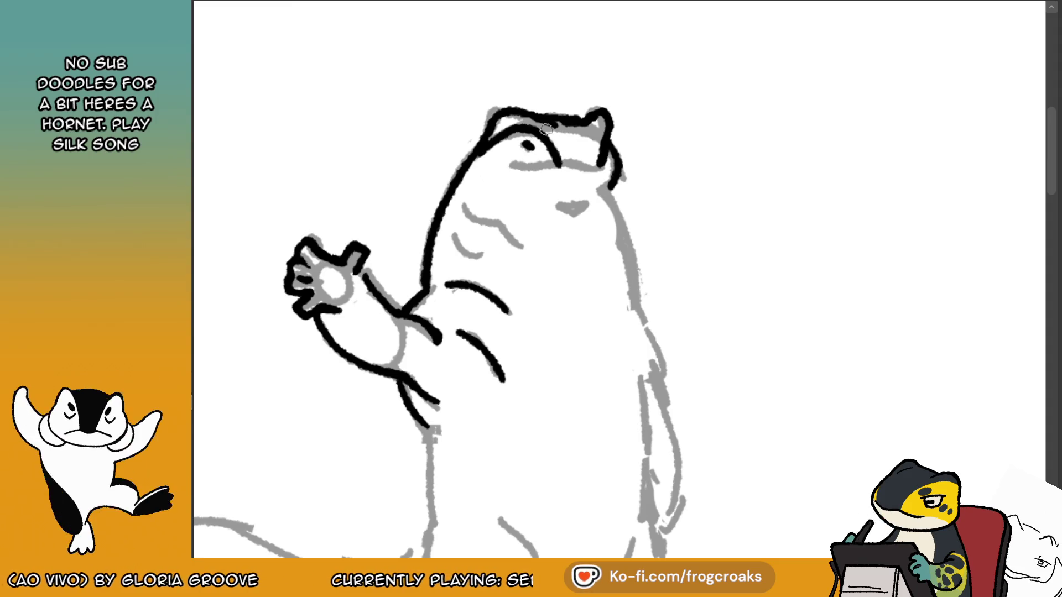
{"action": "left_click", "coordinate": [509, 163]}
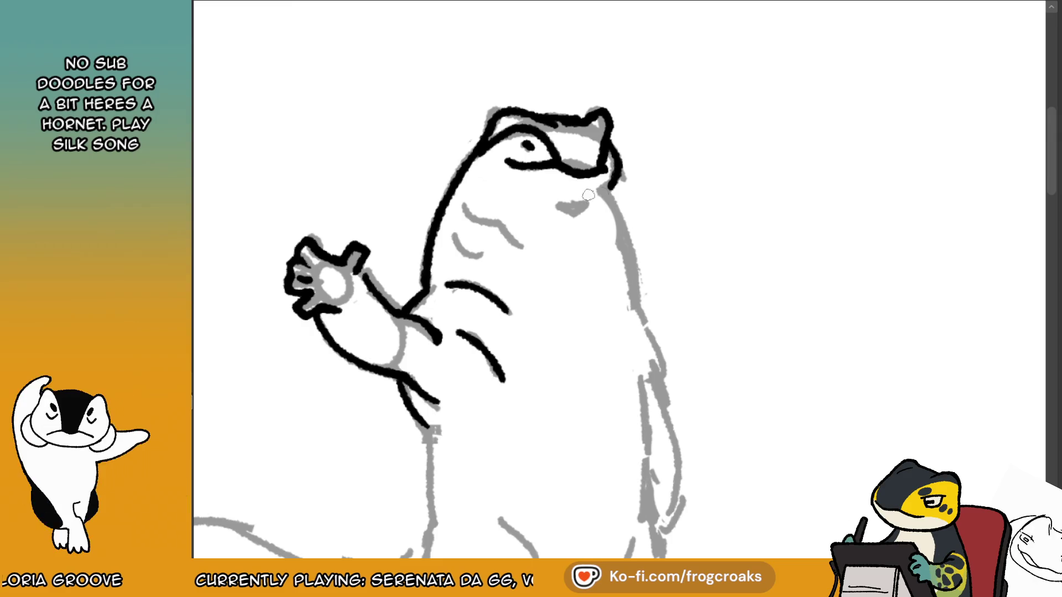
Ink the heart-shaped nose, the right side of the body and long wavy chest wrinkles.
{"action": "mouse_move", "coordinate": [560, 204]}
{"action": "left_mouse_down"}
{"action": "mouse_move", "coordinate": [622, 216]}
{"action": "mouse_move", "coordinate": [637, 296]}
{"action": "left_mouse_up"}
{"action": "left_click_drag", "start_coordinate": [610, 212], "coordinate": [639, 307]}
{"action": "left_click_drag", "start_coordinate": [459, 198], "coordinate": [516, 237]}
{"action": "key", "text": "ctrl+z"}
{"action": "left_click_drag", "start_coordinate": [448, 230], "coordinate": [508, 253]}
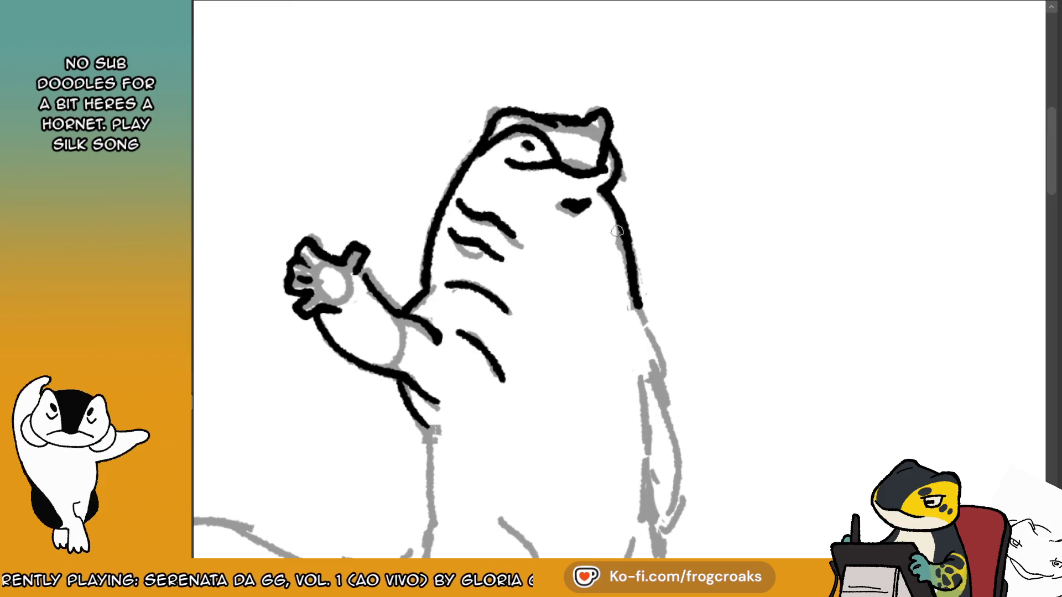
Extend the right body line downward, ending it with a hook.
{"action": "left_click_drag", "start_coordinate": [637, 266], "coordinate": [649, 343]}
{"action": "key", "text": "ctrl+z"}
{"action": "left_click_drag", "start_coordinate": [633, 299], "coordinate": [661, 382]}
{"action": "left_click_drag", "start_coordinate": [658, 368], "coordinate": [638, 375]}
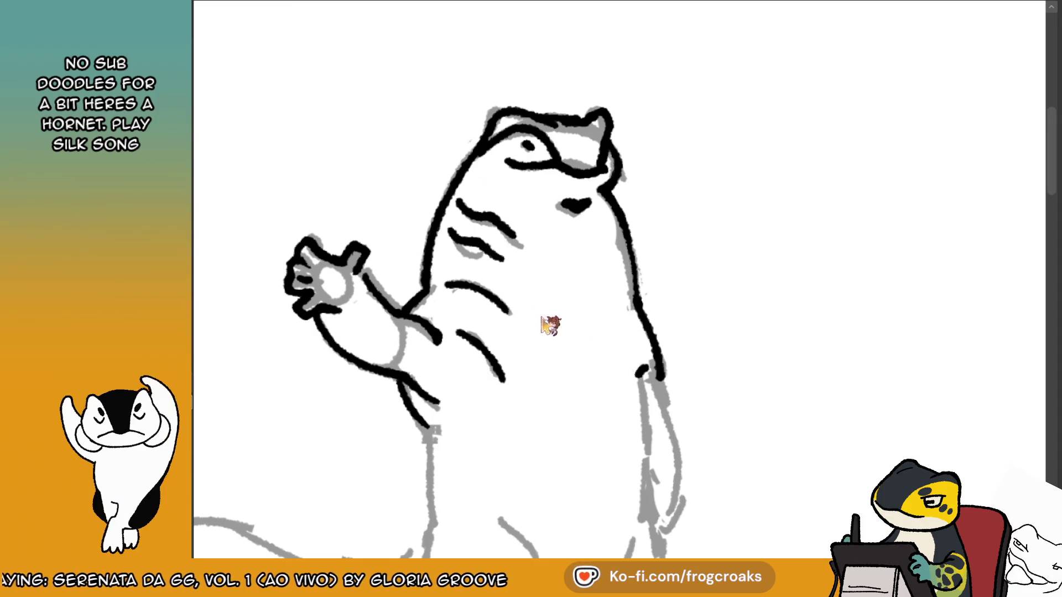
Ink the curved belly line and the curve below it, and thicken the arm-body join.
{"action": "key", "text": "ctrl+z"}
{"action": "left_click_drag", "start_coordinate": [438, 285], "coordinate": [512, 322]}
{"action": "key", "text": "ctrl+z"}
{"action": "left_click_drag", "start_coordinate": [445, 322], "coordinate": [489, 379]}
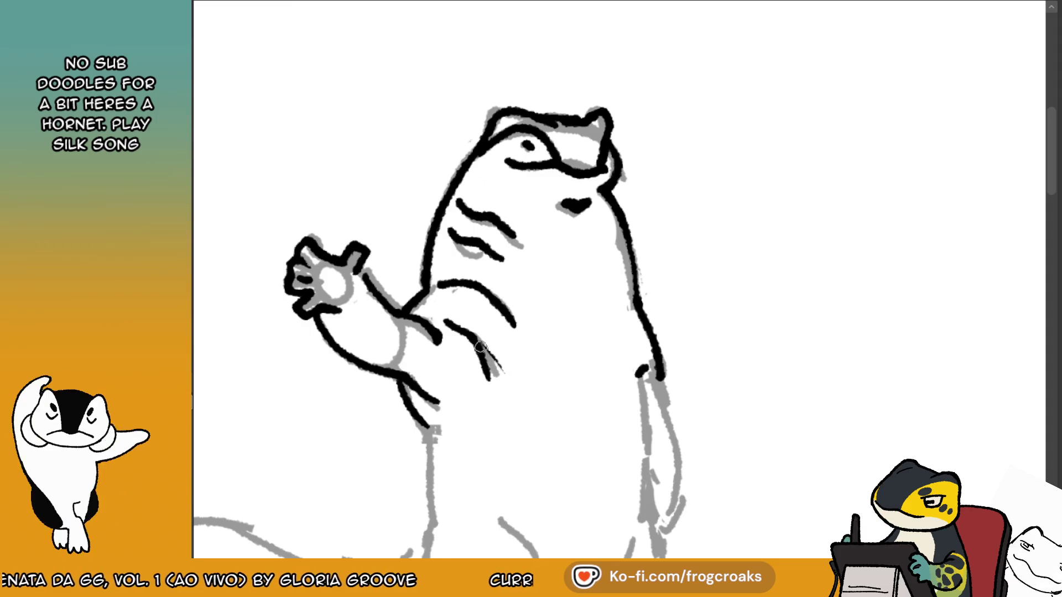
{"action": "mouse_move", "coordinate": [446, 340]}
{"action": "left_mouse_down"}
{"action": "mouse_move", "coordinate": [432, 324]}
{"action": "mouse_move", "coordinate": [450, 337]}
{"action": "left_mouse_up"}
Ink the chest line, discarding a trial neck stroke.
{"action": "scroll", "coordinate": [788, 146], "scroll_direction": "down", "scroll_amount": 5}
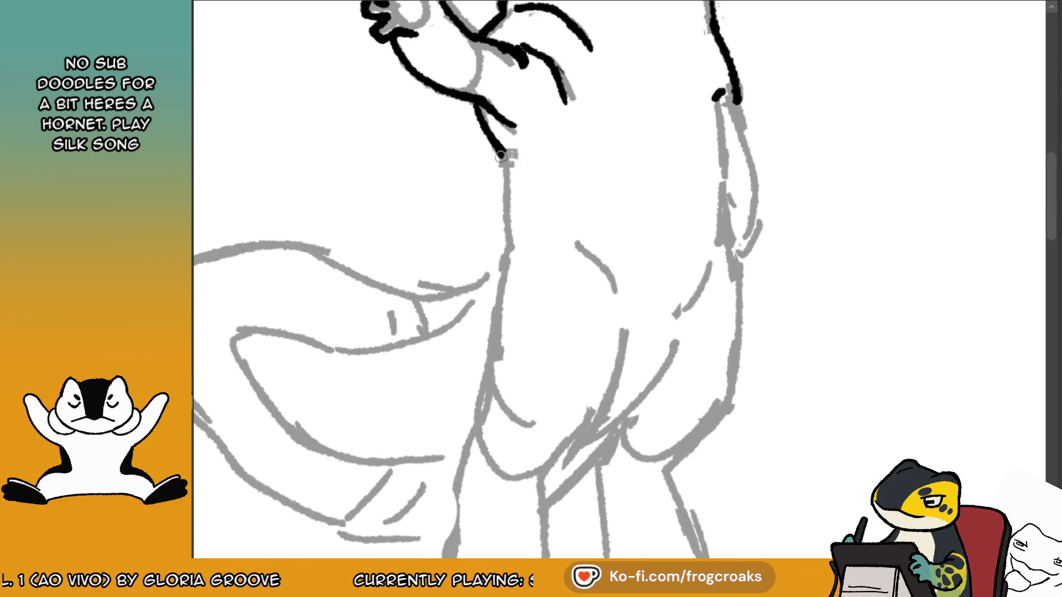
{"action": "mouse_move", "coordinate": [506, 151]}
{"action": "left_mouse_down"}
{"action": "mouse_move", "coordinate": [508, 253]}
{"action": "mouse_move", "coordinate": [492, 349]}
{"action": "left_mouse_up"}
{"action": "key", "text": "ctrl+z"}
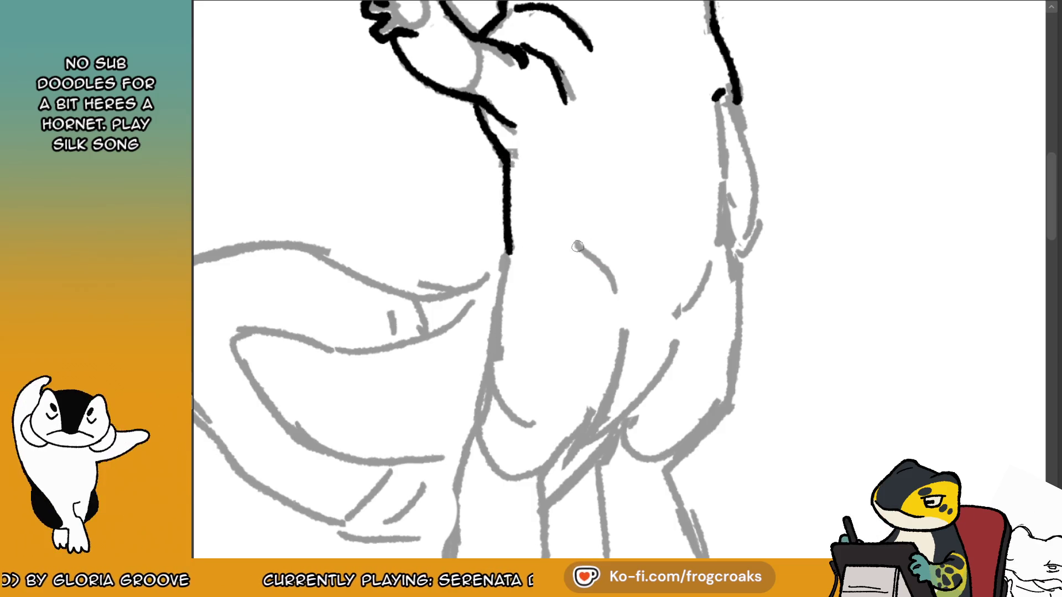
{"action": "left_click_drag", "start_coordinate": [575, 243], "coordinate": [622, 296]}
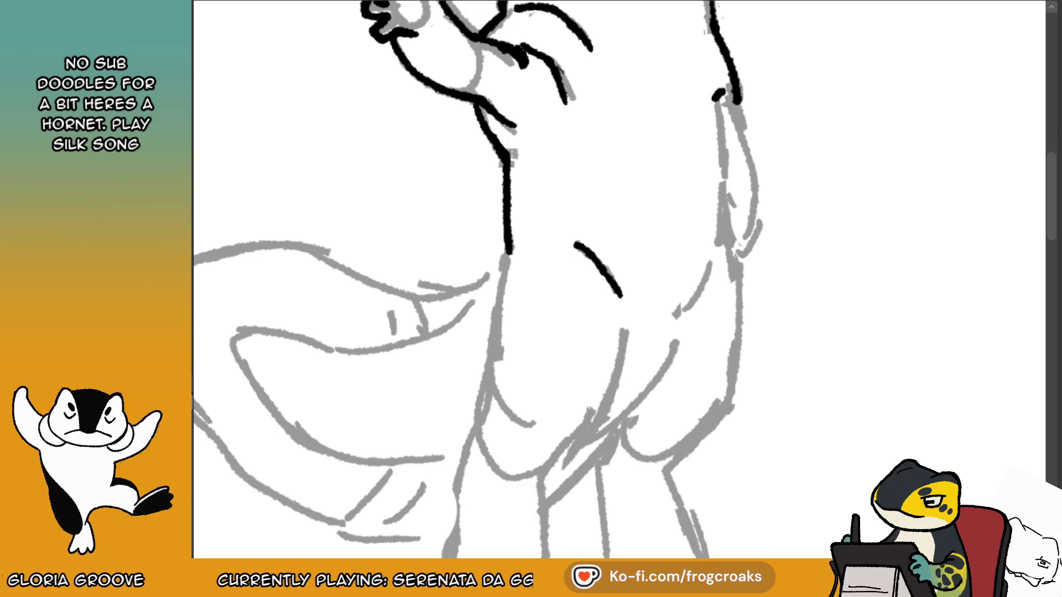
Ink the lower right edge of the body.
{"action": "scroll", "coordinate": [743, 191], "scroll_direction": "up", "scroll_amount": 5}
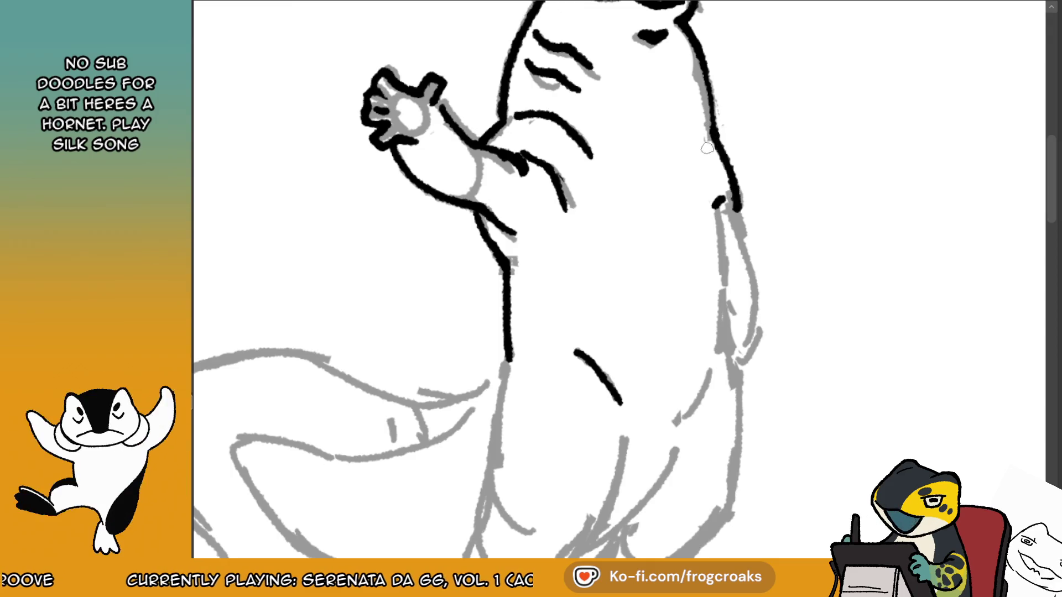
{"action": "scroll", "coordinate": [714, 147], "scroll_direction": "down", "scroll_amount": 4}
{"action": "mouse_move", "coordinate": [751, 109]}
{"action": "left_mouse_down"}
{"action": "mouse_move", "coordinate": [750, 263]}
{"action": "mouse_move", "coordinate": [752, 166]}
{"action": "mouse_move", "coordinate": [748, 260]}
{"action": "mouse_move", "coordinate": [718, 329]}
{"action": "left_mouse_up"}
{"action": "key", "text": "ctrl+z"}
Ink the left body edge down to the leg and the leg line rising toward the belly.
{"action": "key", "text": "ctrl+z"}
{"action": "left_click_drag", "start_coordinate": [741, 279], "coordinate": [718, 329]}
{"action": "left_click_drag", "start_coordinate": [539, 272], "coordinate": [500, 448]}
{"action": "mouse_move", "coordinate": [567, 491]}
{"action": "left_mouse_down"}
{"action": "mouse_move", "coordinate": [626, 427]}
{"action": "mouse_move", "coordinate": [653, 344]}
{"action": "left_mouse_up"}
{"action": "key", "text": "ctrl+z"}
{"action": "mouse_move", "coordinate": [628, 429]}
{"action": "left_mouse_down"}
{"action": "mouse_move", "coordinate": [661, 334]}
{"action": "mouse_move", "coordinate": [611, 453]}
{"action": "left_mouse_up"}
{"action": "left_click_drag", "start_coordinate": [661, 334], "coordinate": [645, 382]}
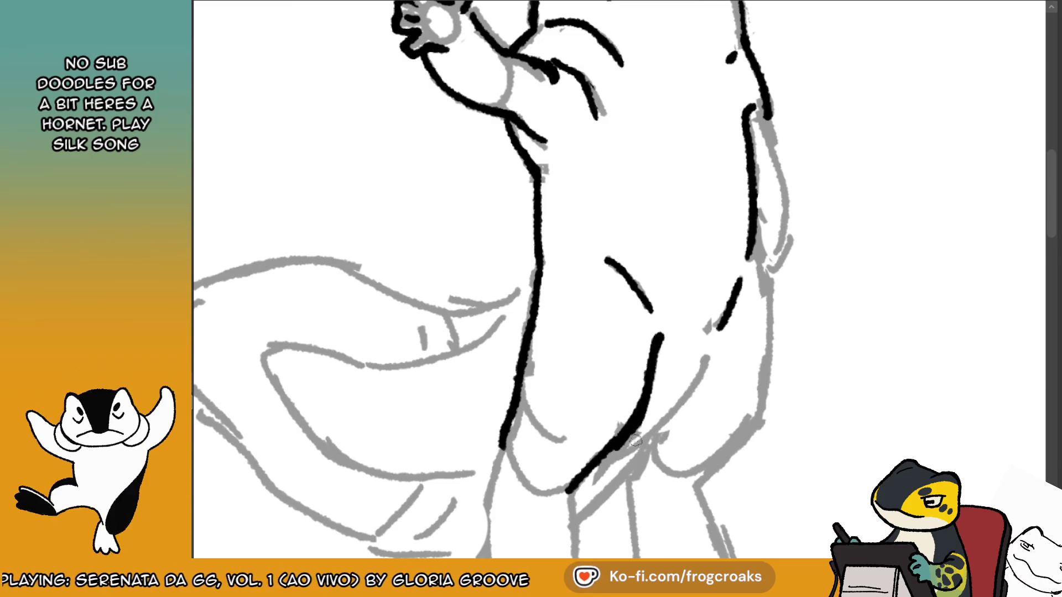
Mirror the canvas view horizontally to check proportions.
{"action": "scroll", "coordinate": [618, 454], "scroll_direction": "down", "scroll_amount": 3}
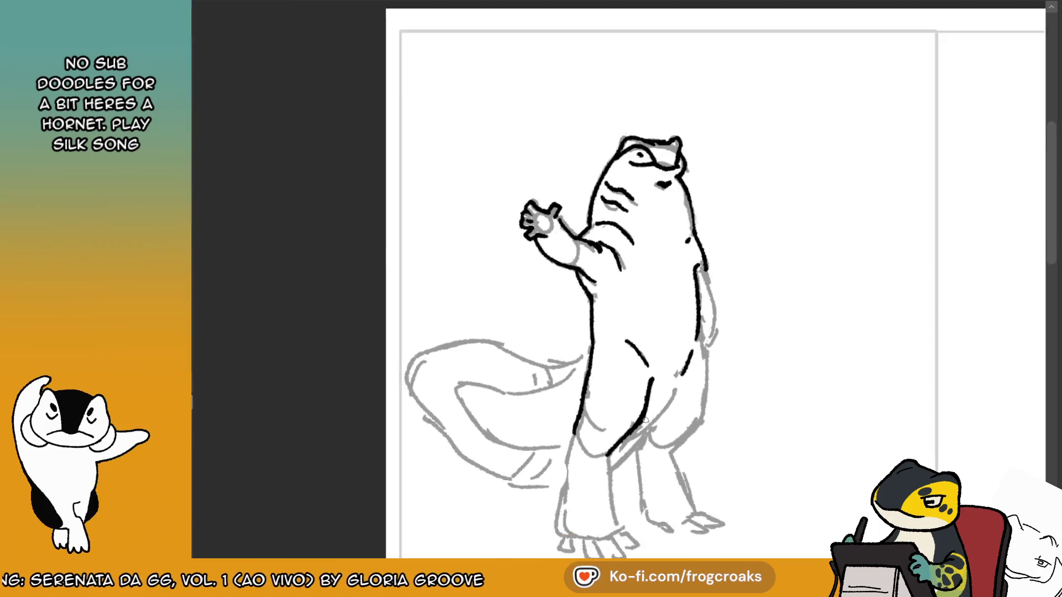
{"action": "scroll", "coordinate": [717, 102], "scroll_direction": "up", "scroll_amount": 3}
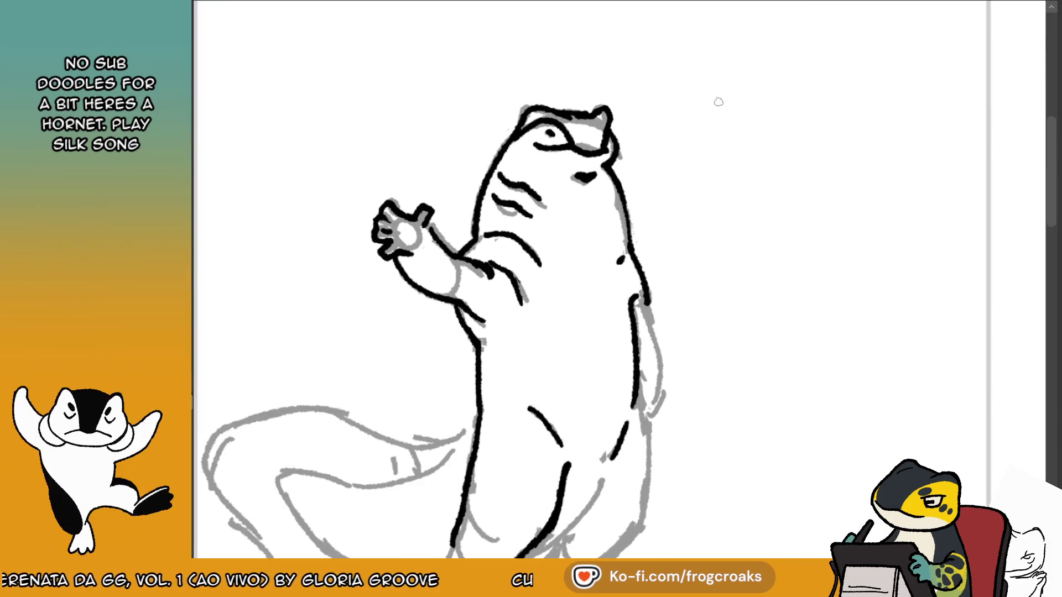
{"action": "key", "text": "m"}
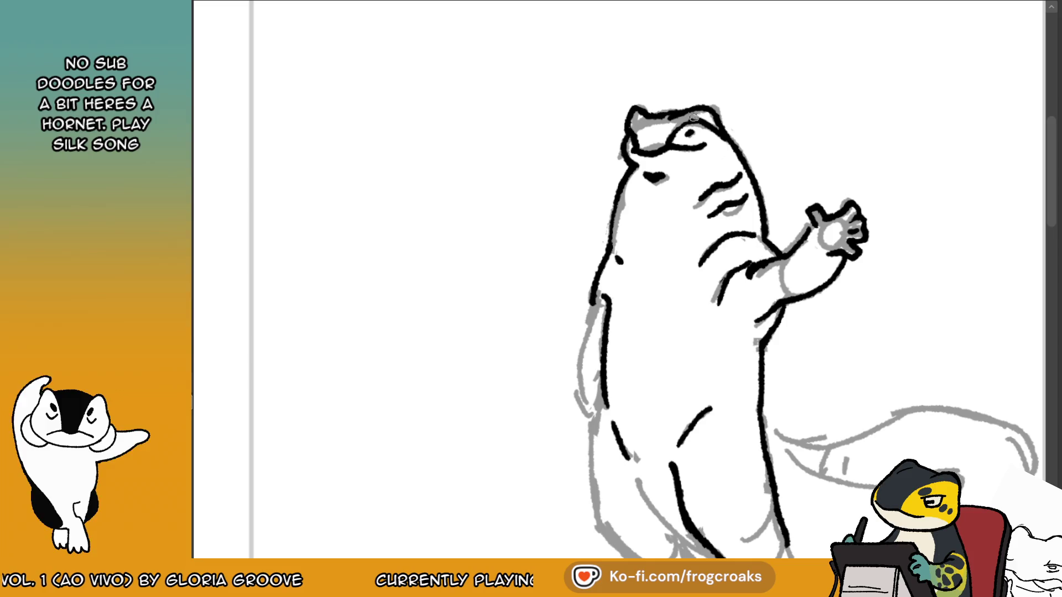
Glance at the finished lineart document, return to the sketch and unflip its view.
{"action": "left_click", "coordinate": [221, 5]}
{"action": "left_click", "coordinate": [348, 5]}
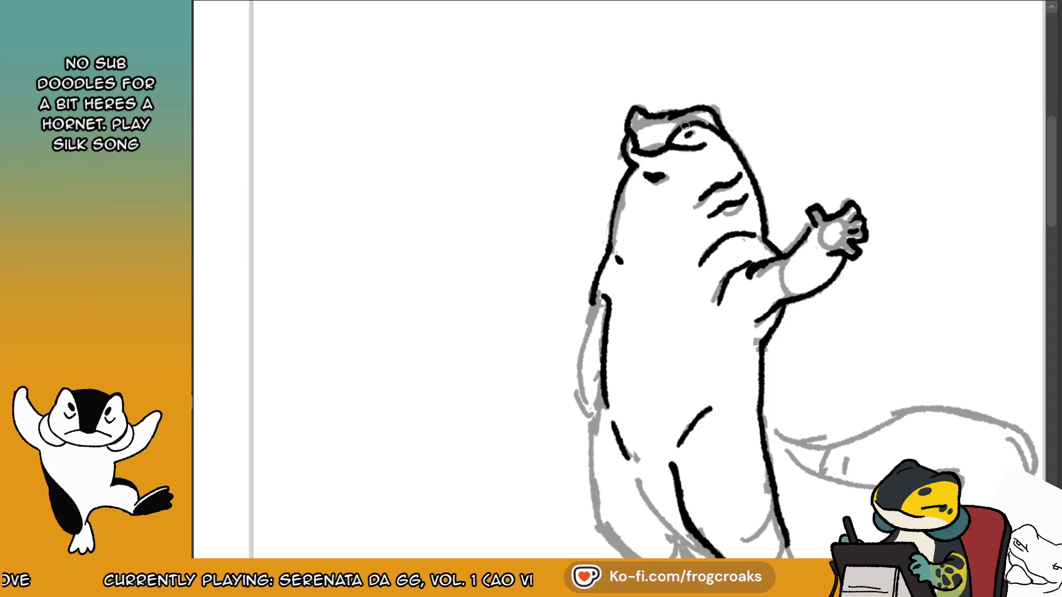
{"action": "key", "text": "m"}
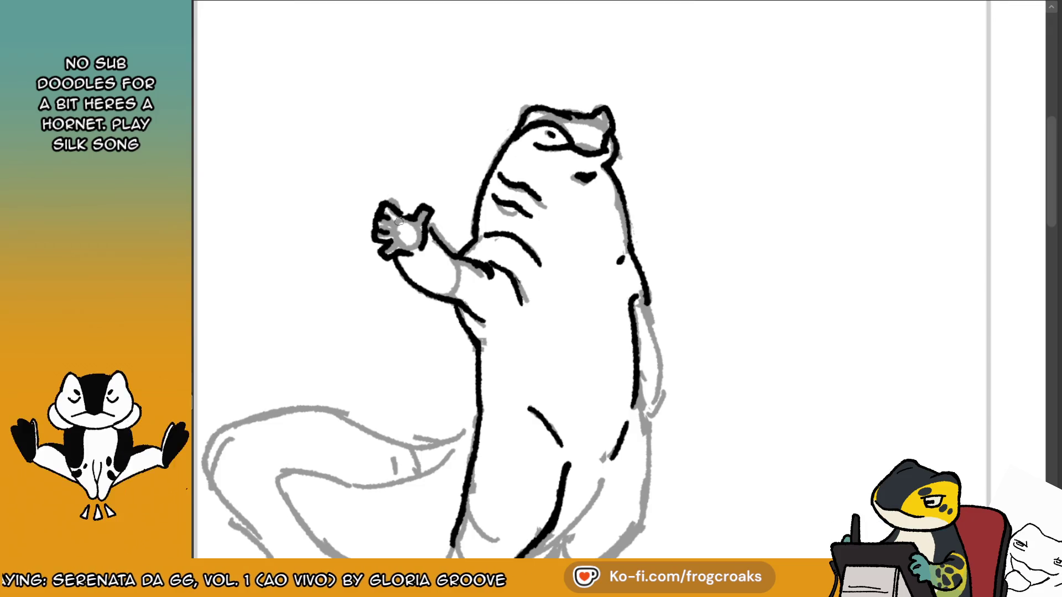
{"action": "scroll", "coordinate": [469, 210], "scroll_direction": "down", "scroll_amount": 3}
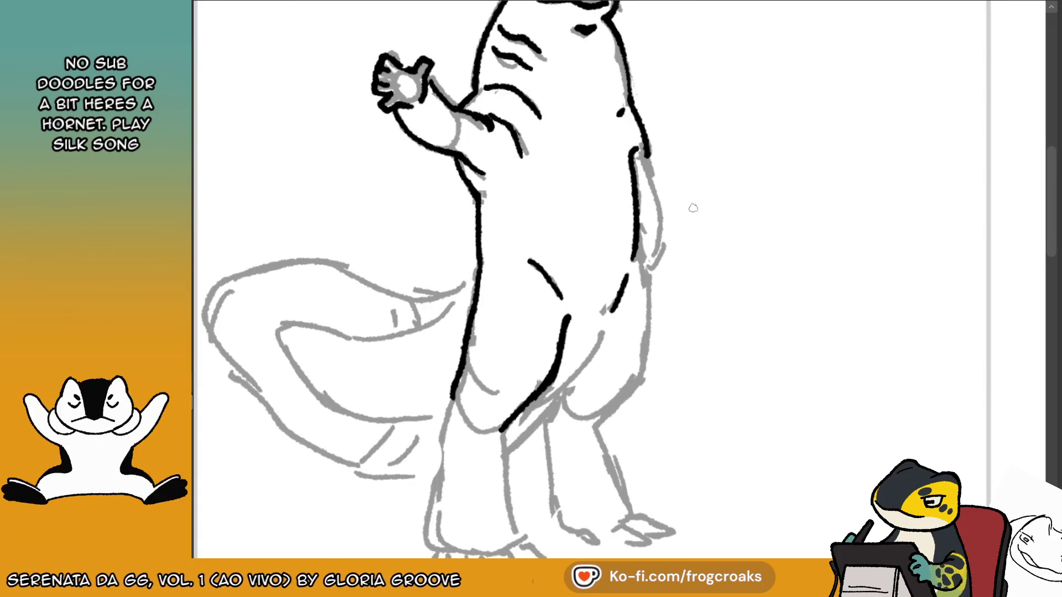
Ink the body's right edge down to its lower outline, checking the reference.
{"action": "mouse_move", "coordinate": [642, 156]}
{"action": "left_mouse_down"}
{"action": "mouse_move", "coordinate": [661, 210]}
{"action": "mouse_move", "coordinate": [646, 352]}
{"action": "left_mouse_up"}
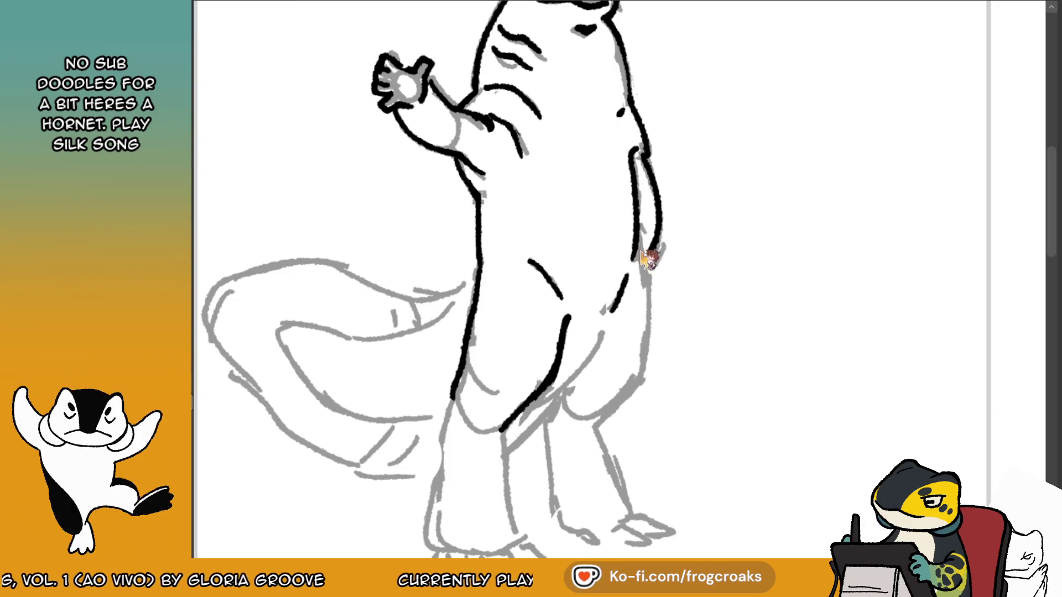
{"action": "left_click", "coordinate": [356, 1]}
{"action": "left_click", "coordinate": [356, 1]}
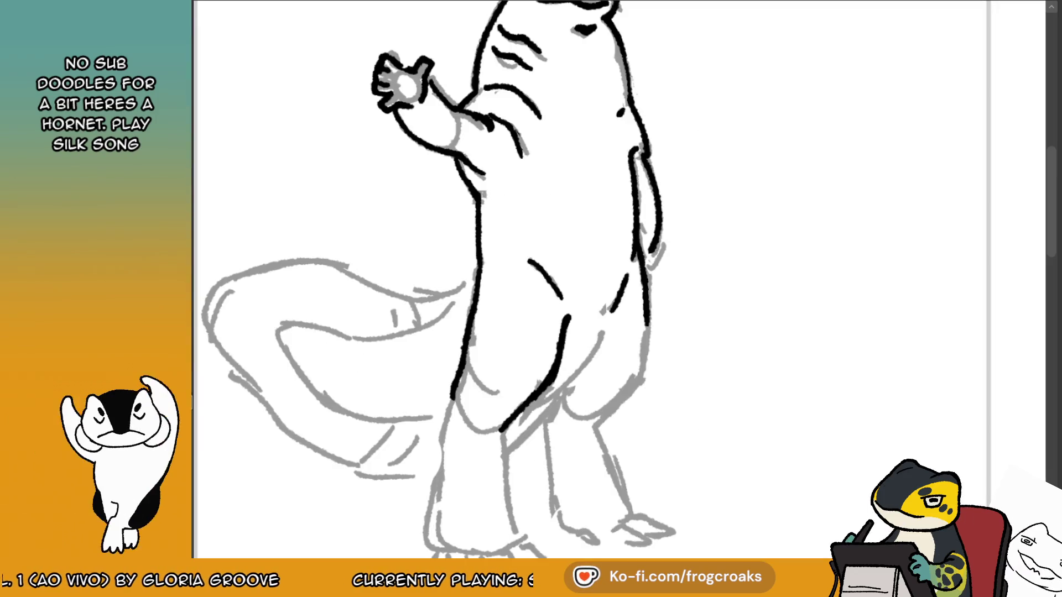
{"action": "mouse_move", "coordinate": [646, 295]}
{"action": "left_mouse_down"}
{"action": "mouse_move", "coordinate": [645, 382]}
{"action": "mouse_move", "coordinate": [603, 423]}
{"action": "left_mouse_up"}
{"action": "key", "text": "ctrl+z"}
{"action": "left_click_drag", "start_coordinate": [646, 371], "coordinate": [604, 424]}
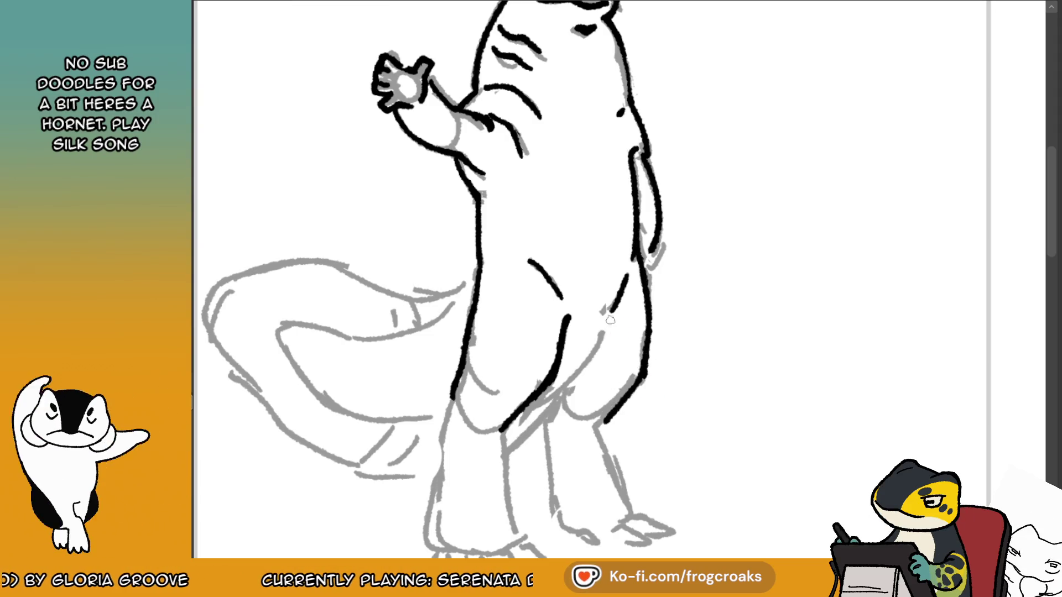
Ink the line running along the right leg.
{"action": "mouse_move", "coordinate": [605, 323]}
{"action": "left_mouse_down"}
{"action": "mouse_move", "coordinate": [523, 412]}
{"action": "mouse_move", "coordinate": [583, 352]}
{"action": "mouse_move", "coordinate": [553, 394]}
{"action": "left_mouse_up"}
{"action": "key", "text": "ctrl+z"}
{"action": "key", "text": "ctrl+z"}
{"action": "key", "text": "ctrl+z"}
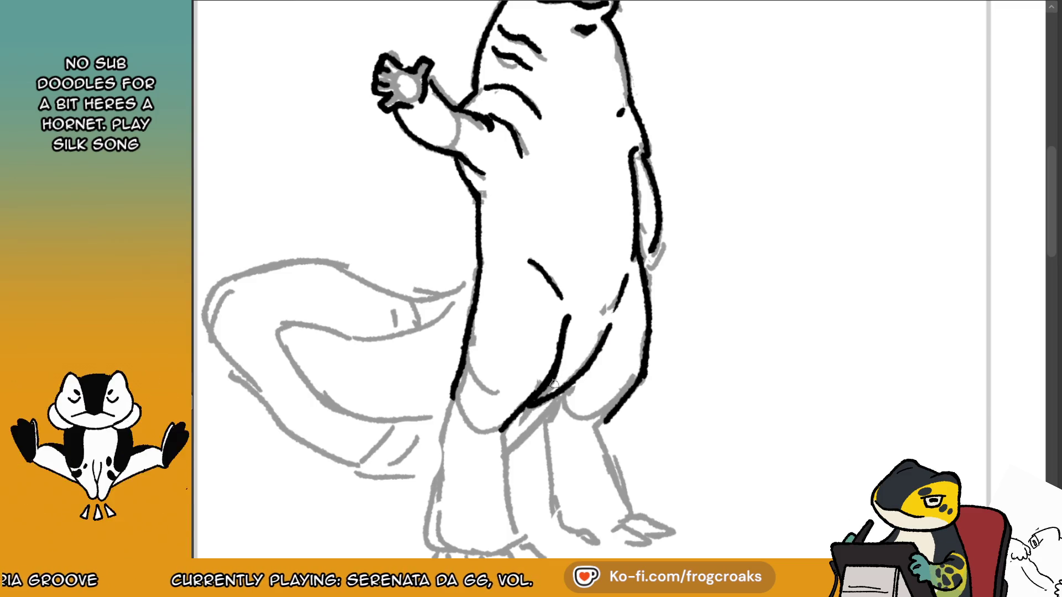
{"action": "key", "text": "ctrl+z"}
{"action": "mouse_move", "coordinate": [607, 327]}
{"action": "left_mouse_down"}
{"action": "mouse_move", "coordinate": [548, 401]}
{"action": "mouse_move", "coordinate": [517, 416]}
{"action": "left_mouse_up"}
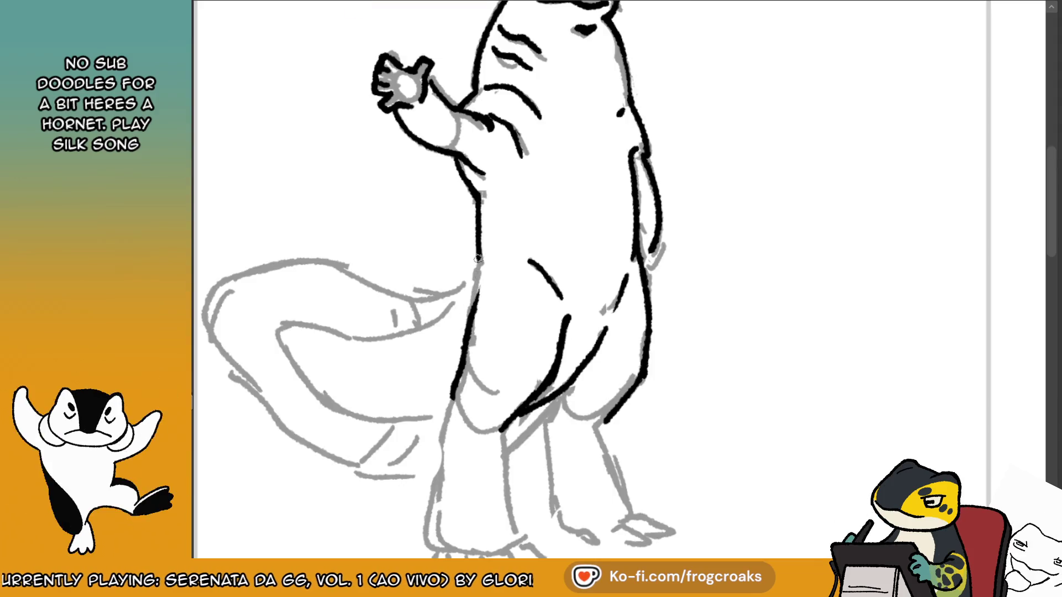
Ink the inner edge of the tail and a short stroke on the body outline.
{"action": "mouse_move", "coordinate": [472, 285]}
{"action": "left_mouse_down"}
{"action": "mouse_move", "coordinate": [400, 329]}
{"action": "mouse_move", "coordinate": [295, 321]}
{"action": "mouse_move", "coordinate": [328, 396]}
{"action": "mouse_move", "coordinate": [376, 412]}
{"action": "mouse_move", "coordinate": [462, 416]}
{"action": "left_mouse_up"}
{"action": "key", "text": "ctrl+z"}
{"action": "left_click_drag", "start_coordinate": [376, 413], "coordinate": [446, 419]}
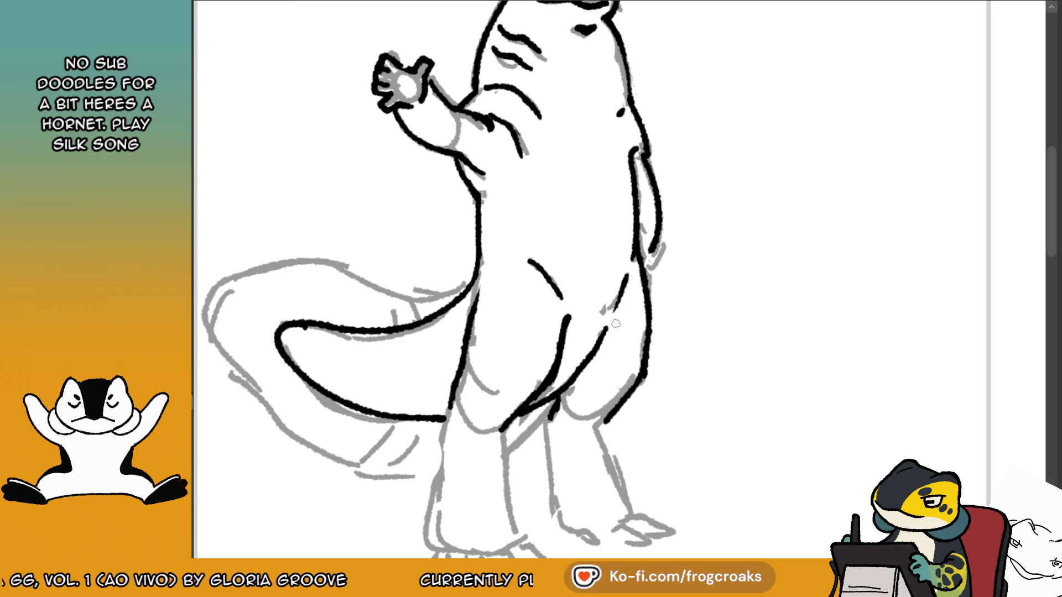
{"action": "left_click_drag", "start_coordinate": [634, 324], "coordinate": [656, 257]}
{"action": "mouse_move", "coordinate": [575, 343]}
{"action": "left_mouse_down"}
{"action": "mouse_move", "coordinate": [609, 331]}
{"action": "mouse_move", "coordinate": [603, 384]}
{"action": "left_mouse_up"}
Extend the back and middle leg lines downward after checking the reference.
{"action": "key", "text": "ctrl+z"}
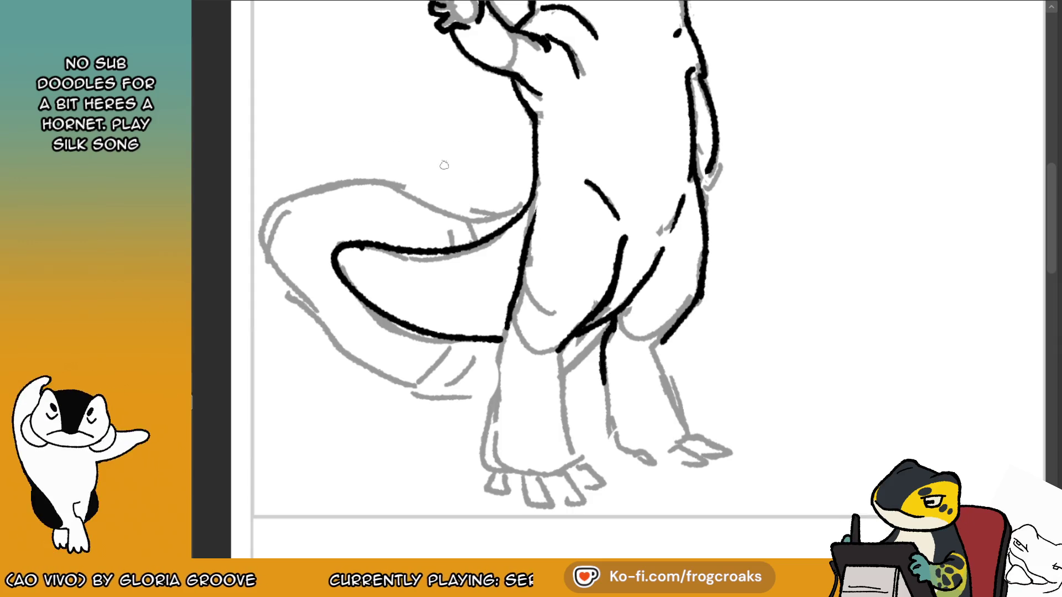
{"action": "left_click", "coordinate": [338, 1]}
{"action": "left_click", "coordinate": [338, 1]}
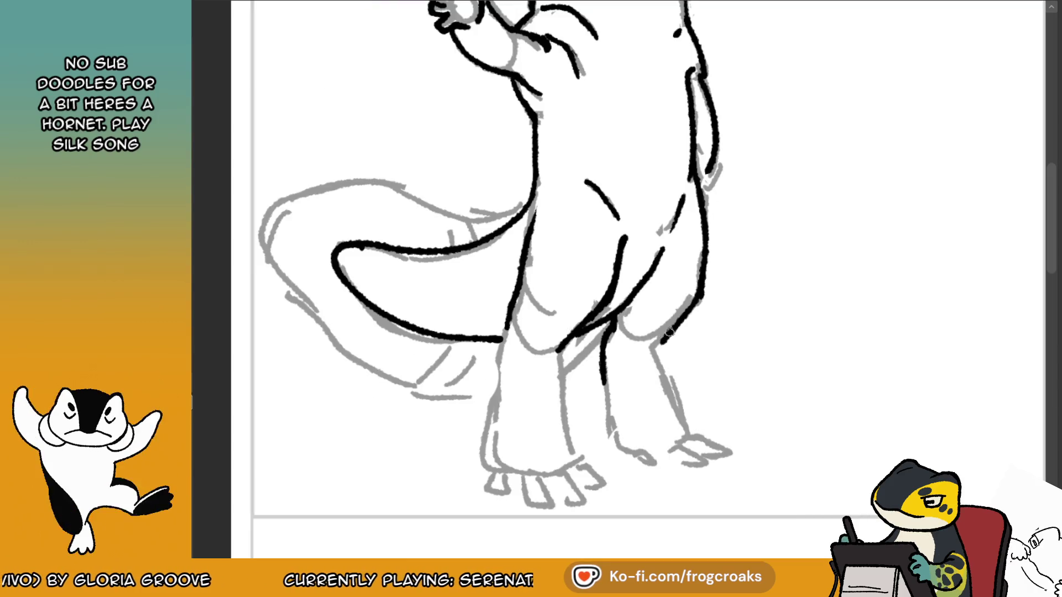
{"action": "left_click_drag", "start_coordinate": [656, 362], "coordinate": [690, 437]}
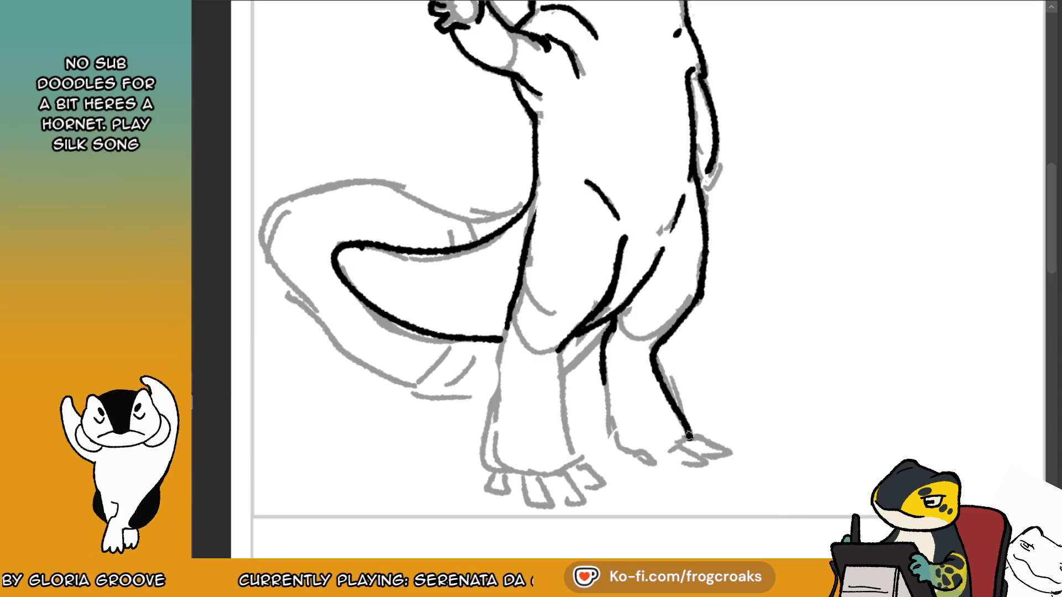
{"action": "left_click_drag", "start_coordinate": [602, 372], "coordinate": [609, 425]}
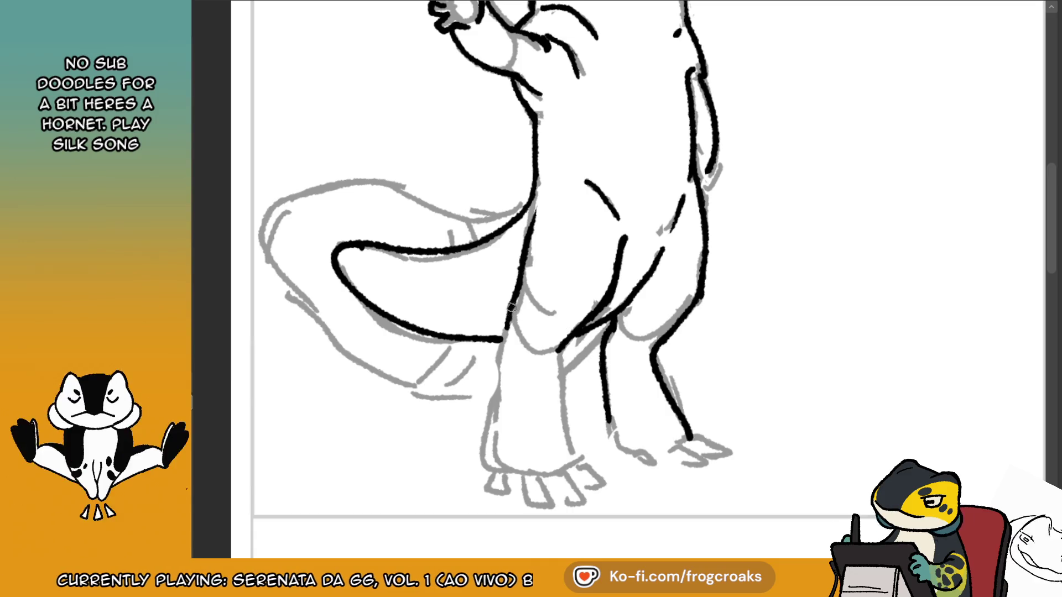
Ink the front and back leg outlines.
{"action": "left_click_drag", "start_coordinate": [507, 331], "coordinate": [490, 429]}
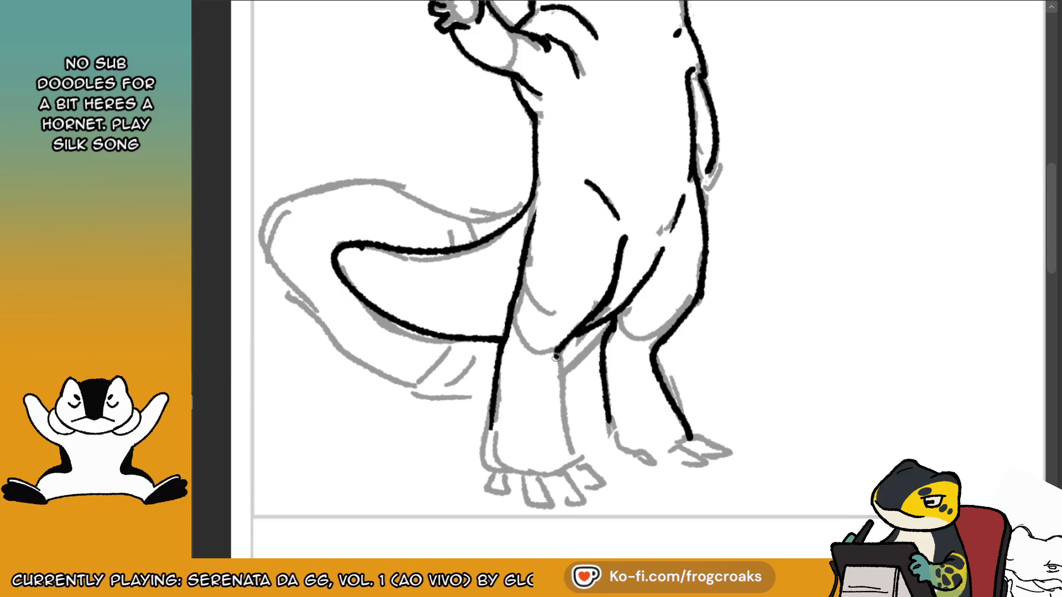
{"action": "left_click_drag", "start_coordinate": [556, 348], "coordinate": [574, 463]}
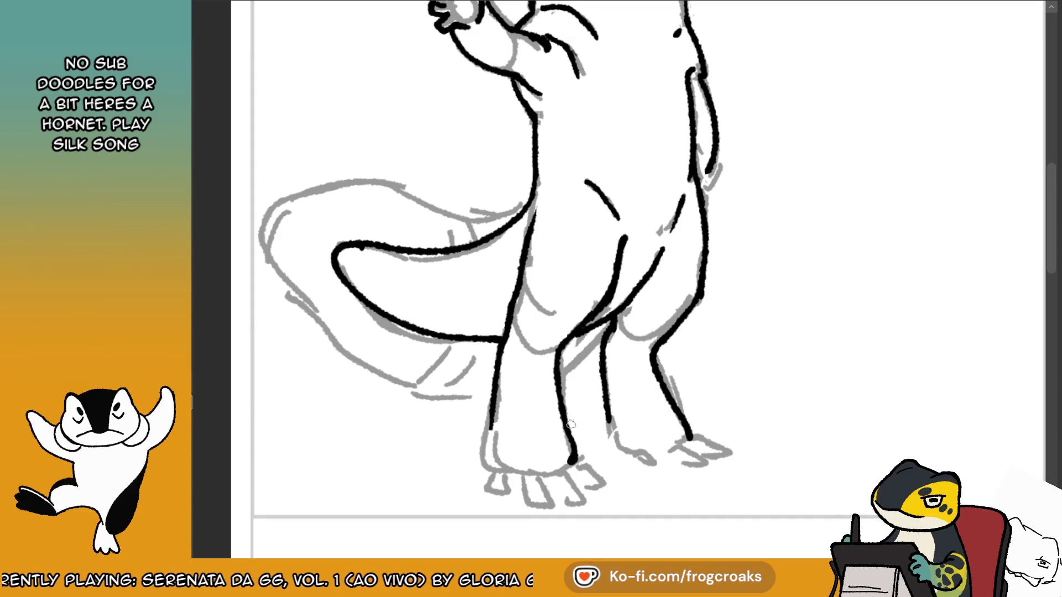
{"action": "key", "text": "ctrl+z"}
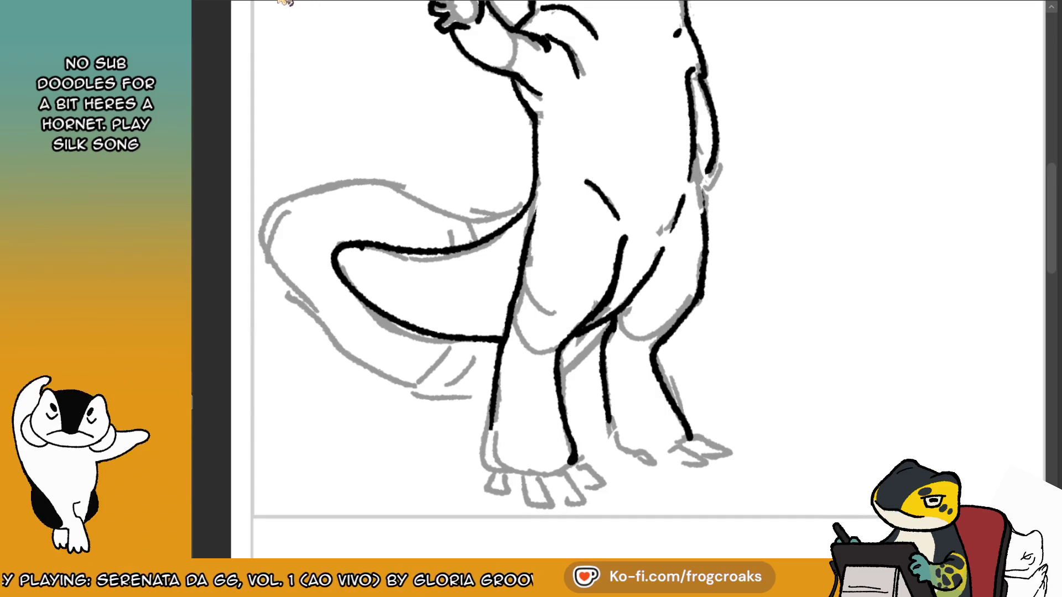
{"action": "left_click", "coordinate": [326, 3]}
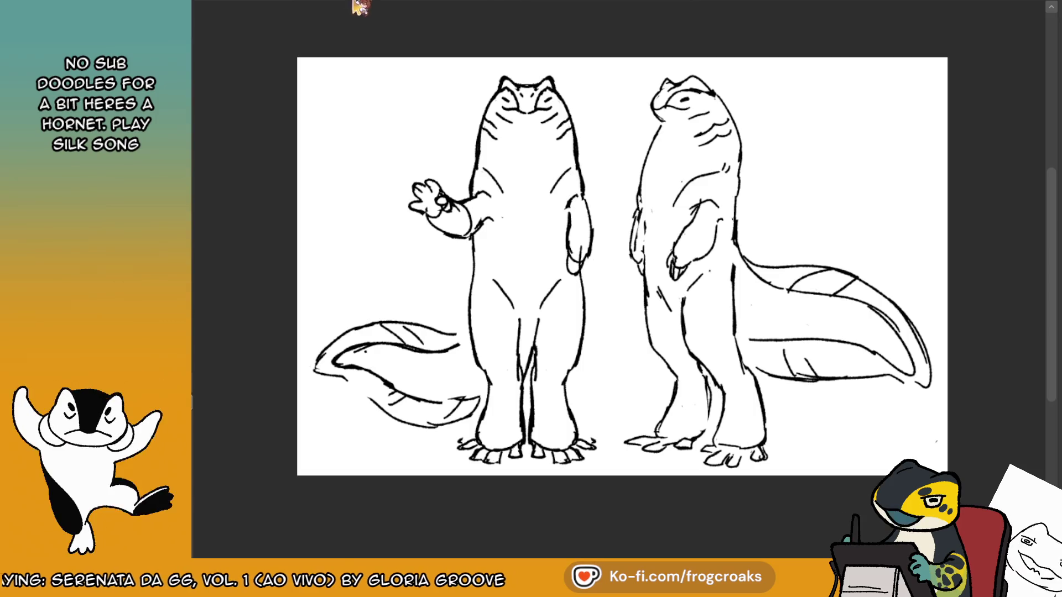
{"action": "left_click", "coordinate": [357, 7]}
Mirror the view and outline the left foot, dropping a retried arm-body line.
{"action": "left_click_drag", "start_coordinate": [692, 148], "coordinate": [706, 228]}
{"action": "key", "text": "ctrl+z"}
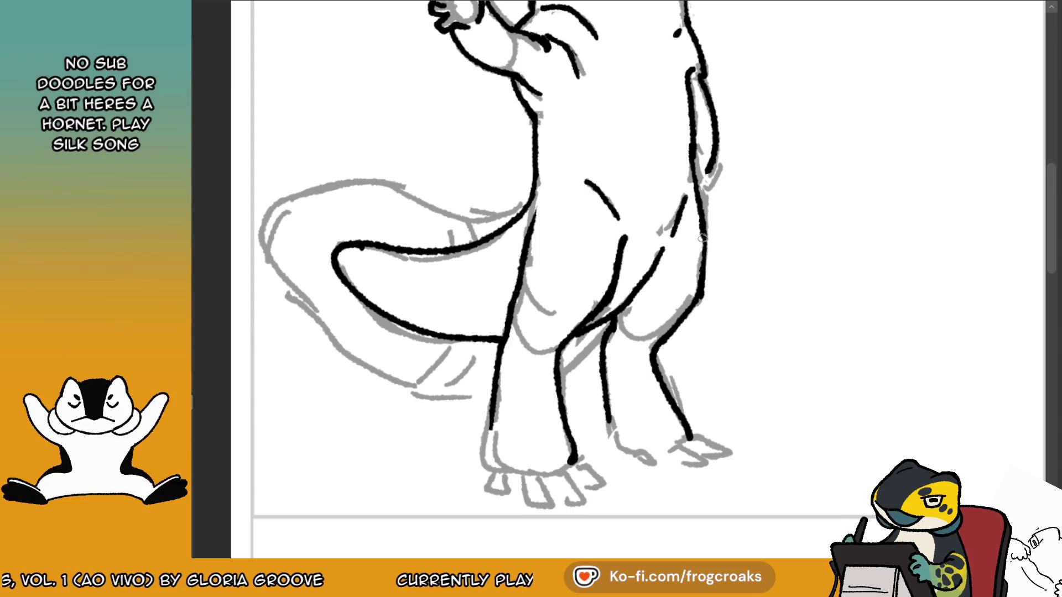
{"action": "key", "text": "m"}
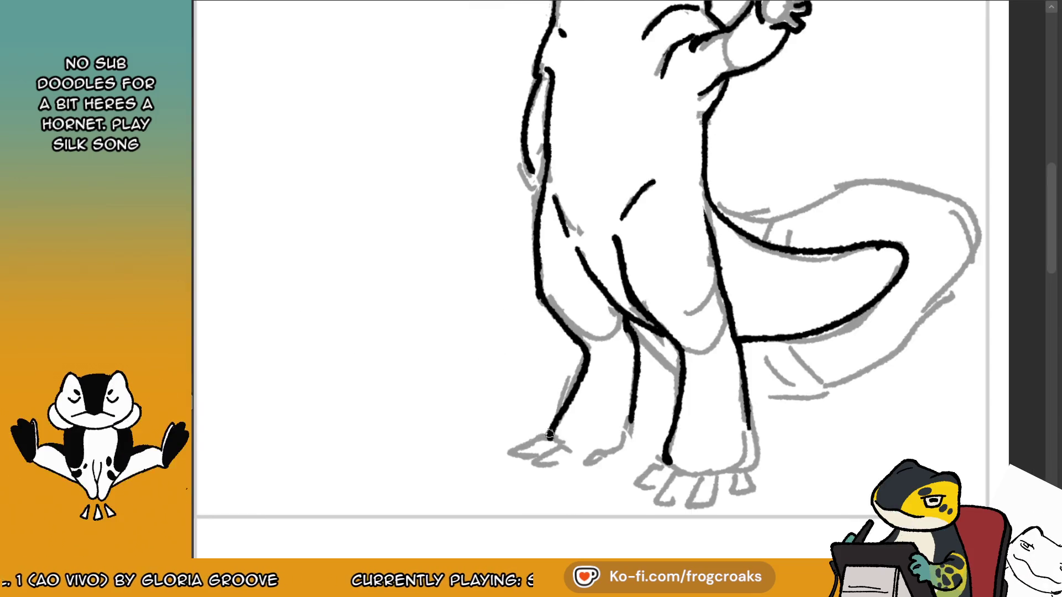
{"action": "mouse_move", "coordinate": [556, 440]}
{"action": "left_mouse_down"}
{"action": "mouse_move", "coordinate": [511, 450]}
{"action": "mouse_move", "coordinate": [526, 456]}
{"action": "left_mouse_up"}
Outline the top of the left foot and extend the middle leg into its foot, then unmirror.
{"action": "left_click", "coordinate": [265, 2]}
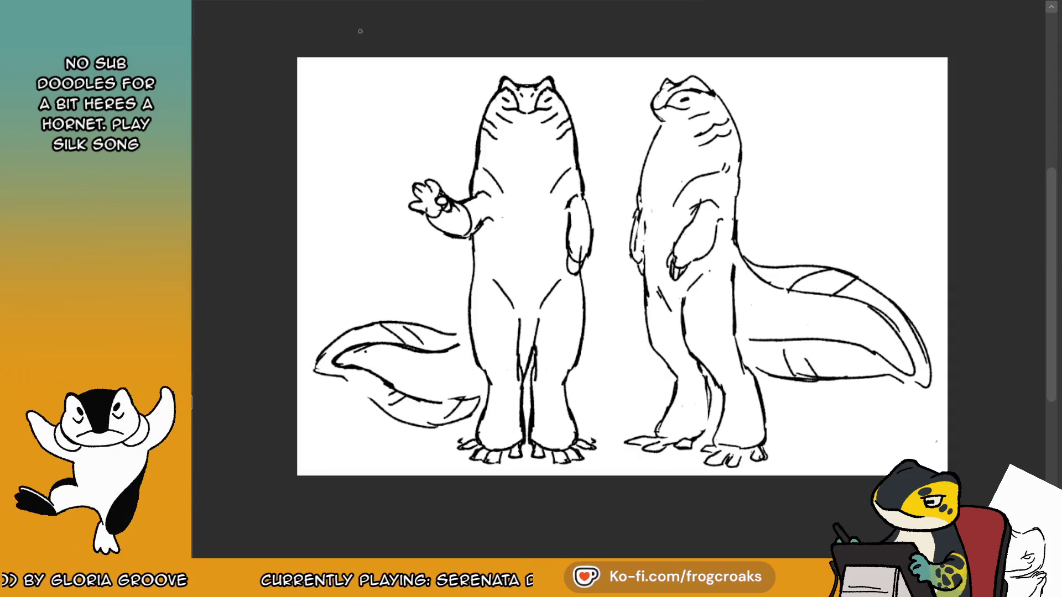
{"action": "left_click", "coordinate": [332, 4]}
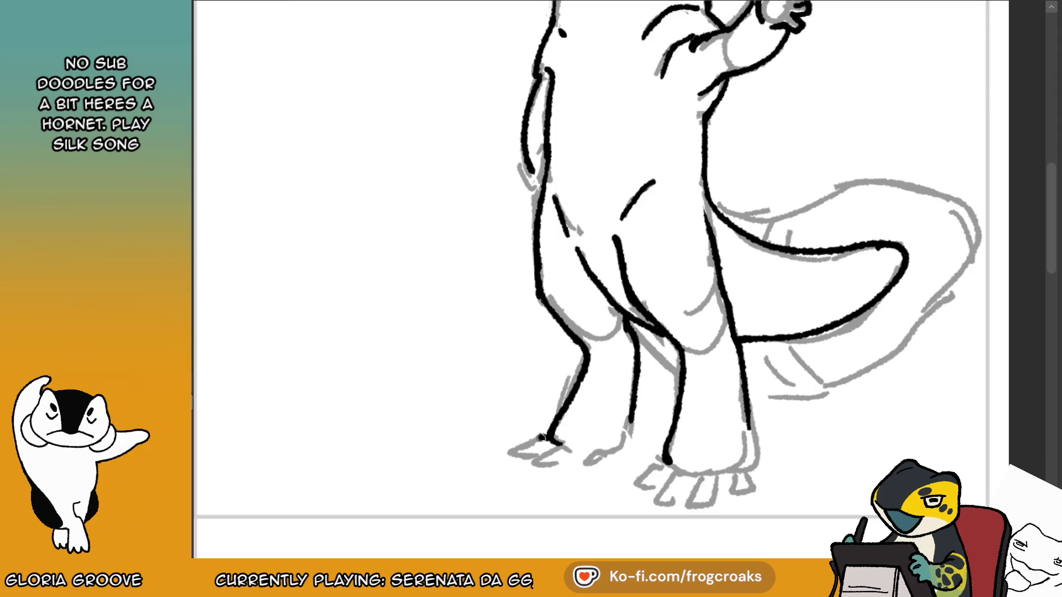
{"action": "left_click_drag", "start_coordinate": [560, 440], "coordinate": [518, 456]}
{"action": "left_click_drag", "start_coordinate": [637, 419], "coordinate": [617, 453]}
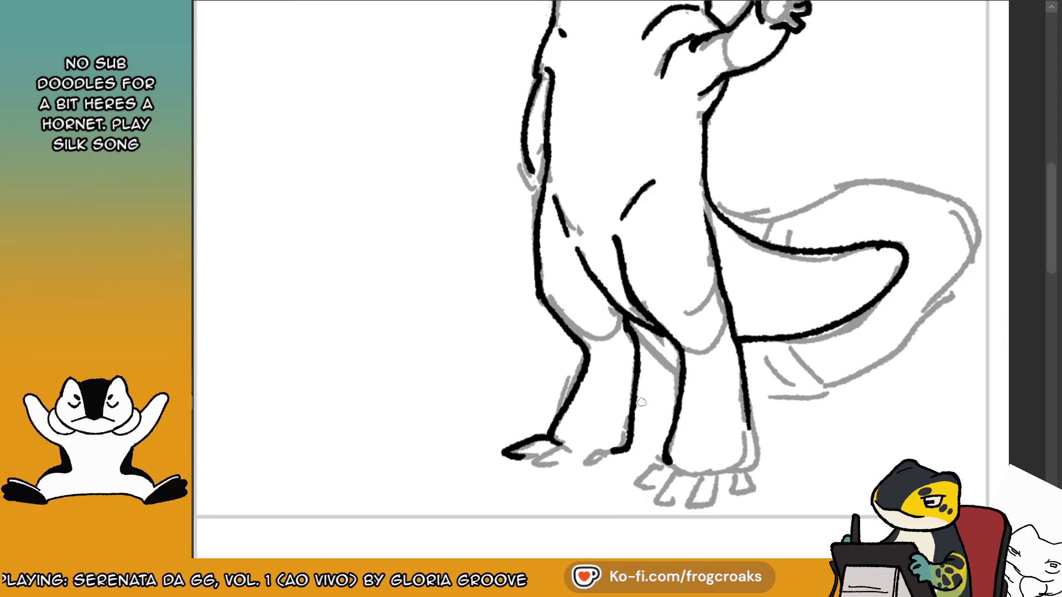
{"action": "key", "text": "m"}
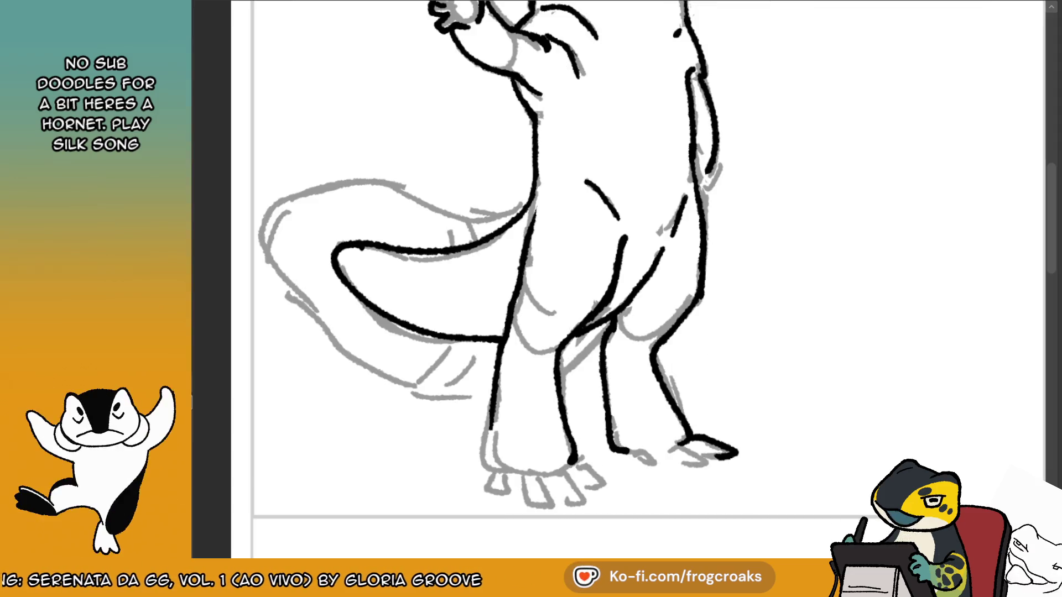
{"action": "left_click", "coordinate": [254, 4]}
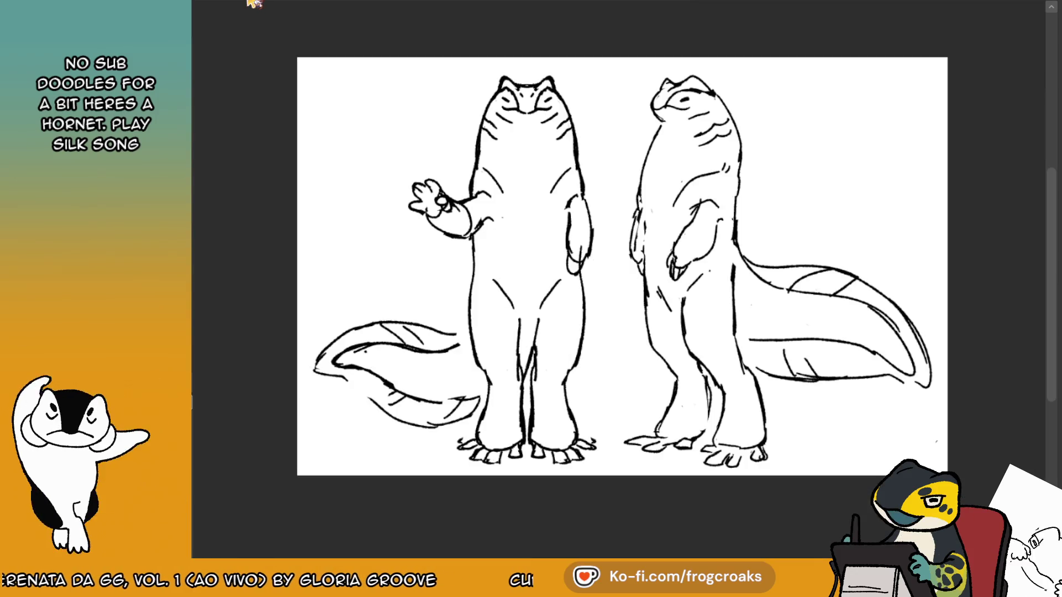
{"action": "left_click", "coordinate": [301, 6]}
Ink the tail's outer edge and its lower edge running toward the body.
{"action": "mouse_move", "coordinate": [525, 209]}
{"action": "left_mouse_down"}
{"action": "mouse_move", "coordinate": [399, 193]}
{"action": "mouse_move", "coordinate": [267, 212]}
{"action": "left_mouse_up"}
{"action": "key", "text": "ctrl+z"}
{"action": "mouse_move", "coordinate": [534, 207]}
{"action": "left_mouse_down"}
{"action": "mouse_move", "coordinate": [347, 185]}
{"action": "mouse_move", "coordinate": [272, 209]}
{"action": "mouse_move", "coordinate": [299, 288]}
{"action": "left_mouse_up"}
{"action": "key", "text": "ctrl+z"}
{"action": "mouse_move", "coordinate": [271, 210]}
{"action": "left_mouse_down"}
{"action": "mouse_move", "coordinate": [264, 224]}
{"action": "mouse_move", "coordinate": [315, 307]}
{"action": "mouse_move", "coordinate": [379, 368]}
{"action": "left_mouse_up"}
{"action": "key", "text": "ctrl+z"}
{"action": "key", "text": "ctrl+z"}
{"action": "mouse_move", "coordinate": [271, 209]}
{"action": "left_mouse_down"}
{"action": "mouse_move", "coordinate": [263, 249]}
{"action": "mouse_move", "coordinate": [306, 302]}
{"action": "mouse_move", "coordinate": [414, 387]}
{"action": "left_mouse_up"}
Add hatch strokes and parallel stripe lines across the tail.
{"action": "key", "text": "ctrl+z"}
{"action": "mouse_move", "coordinate": [268, 213]}
{"action": "left_mouse_down"}
{"action": "mouse_move", "coordinate": [310, 304]}
{"action": "mouse_move", "coordinate": [425, 385]}
{"action": "mouse_move", "coordinate": [481, 377]}
{"action": "left_mouse_up"}
{"action": "mouse_move", "coordinate": [368, 360]}
{"action": "left_mouse_down"}
{"action": "mouse_move", "coordinate": [402, 344]}
{"action": "mouse_move", "coordinate": [390, 383]}
{"action": "left_mouse_up"}
{"action": "mouse_move", "coordinate": [401, 193]}
{"action": "left_mouse_down"}
{"action": "mouse_move", "coordinate": [423, 248]}
{"action": "mouse_move", "coordinate": [442, 245]}
{"action": "left_mouse_up"}
{"action": "key", "text": "ctrl+z"}
{"action": "left_click_drag", "start_coordinate": [298, 194], "coordinate": [340, 232]}
{"action": "key", "text": "ctrl+z"}
{"action": "left_click_drag", "start_coordinate": [272, 213], "coordinate": [305, 230]}
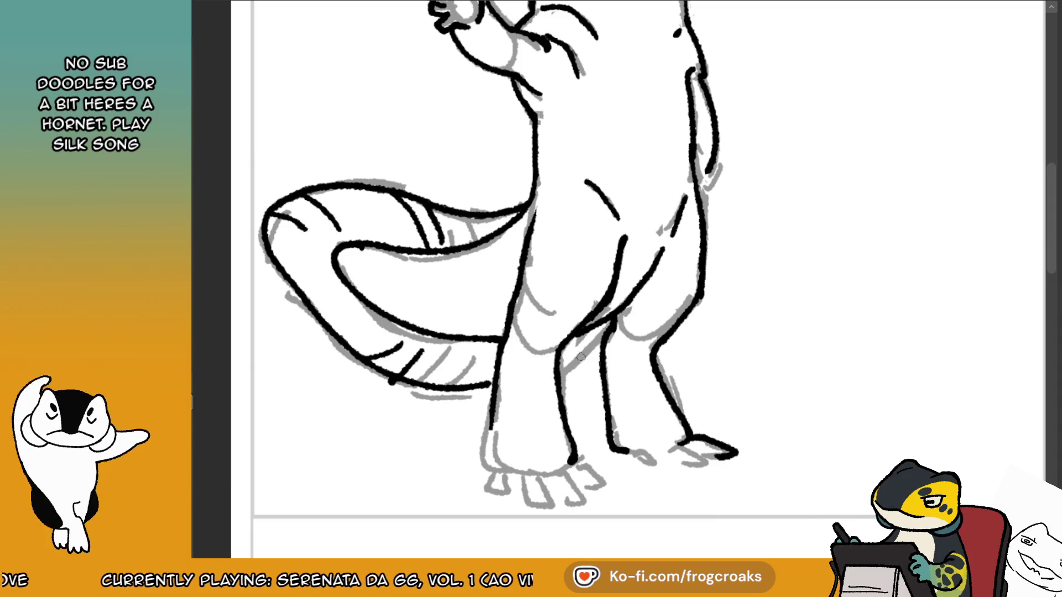
Ink the line along the leg.
{"action": "left_click_drag", "start_coordinate": [608, 323], "coordinate": [561, 365]}
{"action": "key", "text": "ctrl+z"}
{"action": "left_click_drag", "start_coordinate": [606, 326], "coordinate": [560, 366]}
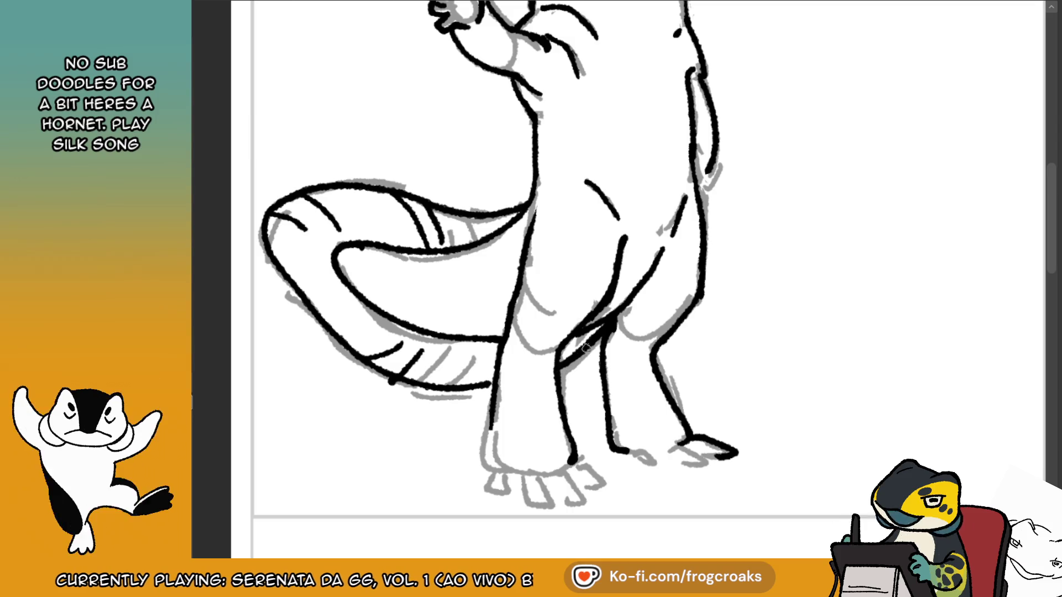
{"action": "mouse_move", "coordinate": [605, 316]}
{"action": "left_mouse_down"}
{"action": "mouse_move", "coordinate": [576, 343]}
{"action": "mouse_move", "coordinate": [633, 291]}
{"action": "left_mouse_up"}
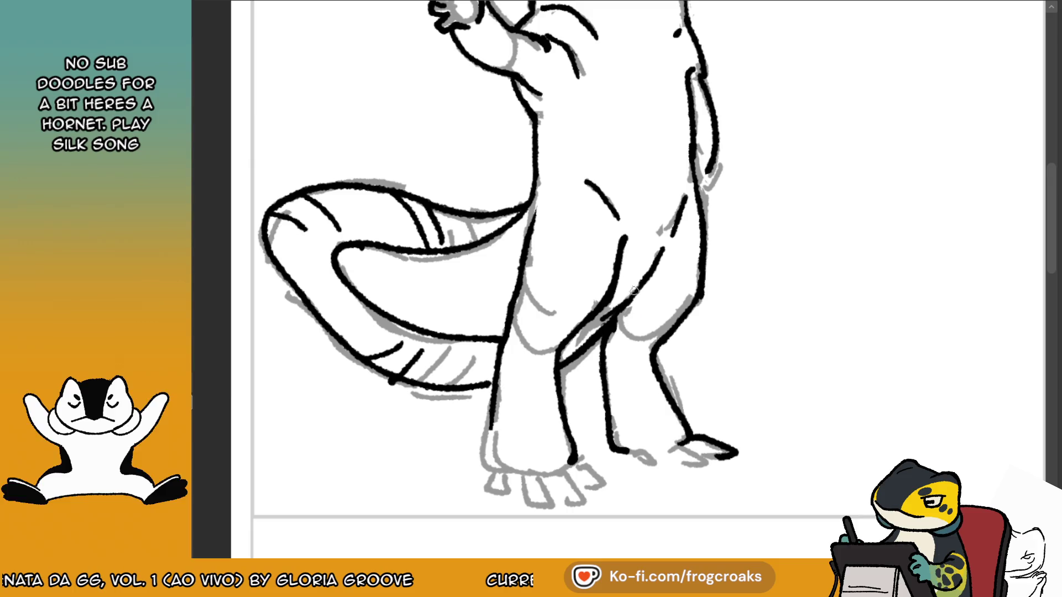
Ink the leg joint and crotch lines, and extend the left leg line toward the foot.
{"action": "mouse_move", "coordinate": [605, 313]}
{"action": "left_mouse_down"}
{"action": "mouse_move", "coordinate": [634, 294]}
{"action": "mouse_move", "coordinate": [599, 332]}
{"action": "left_mouse_up"}
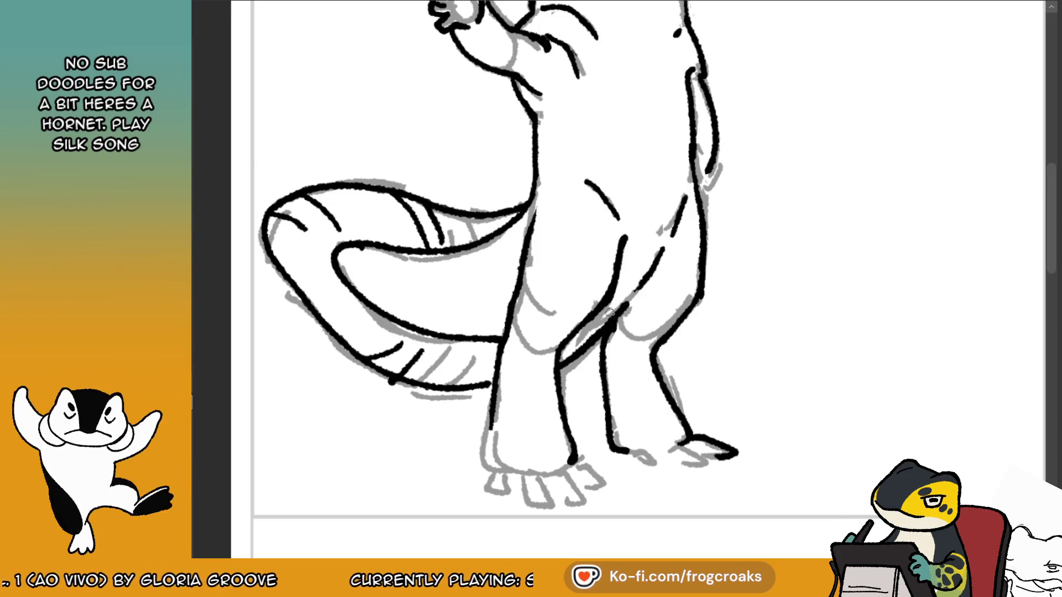
{"action": "left_click_drag", "start_coordinate": [604, 315], "coordinate": [638, 283]}
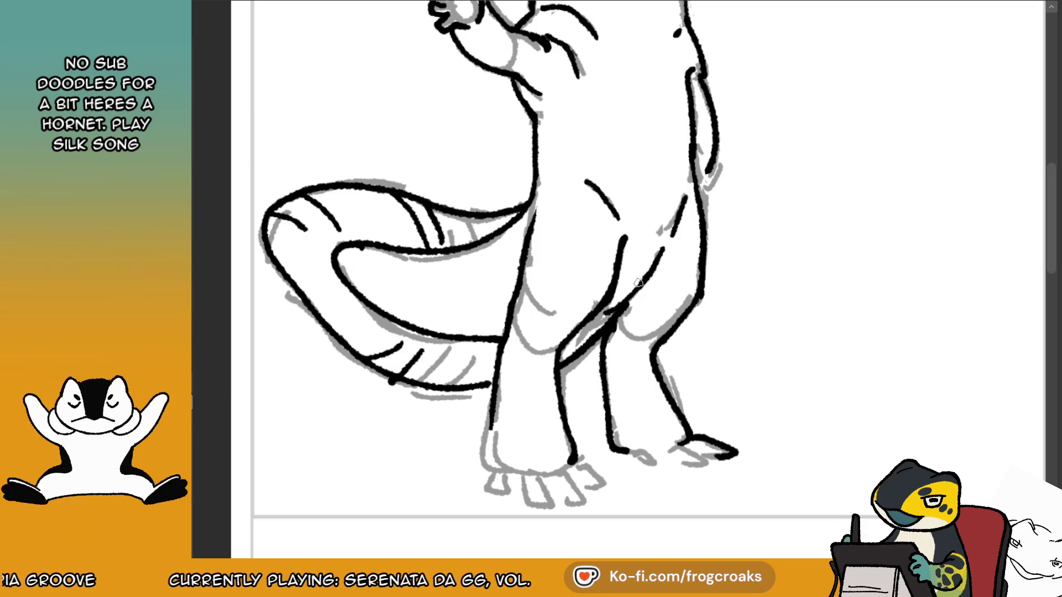
{"action": "left_click_drag", "start_coordinate": [596, 323], "coordinate": [624, 302]}
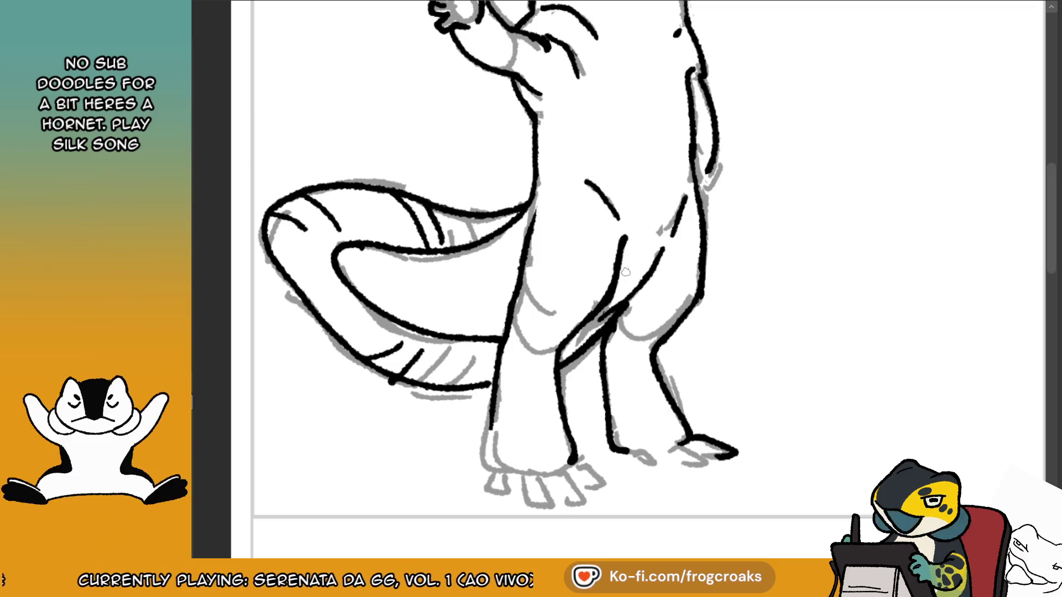
{"action": "left_click_drag", "start_coordinate": [492, 431], "coordinate": [482, 475]}
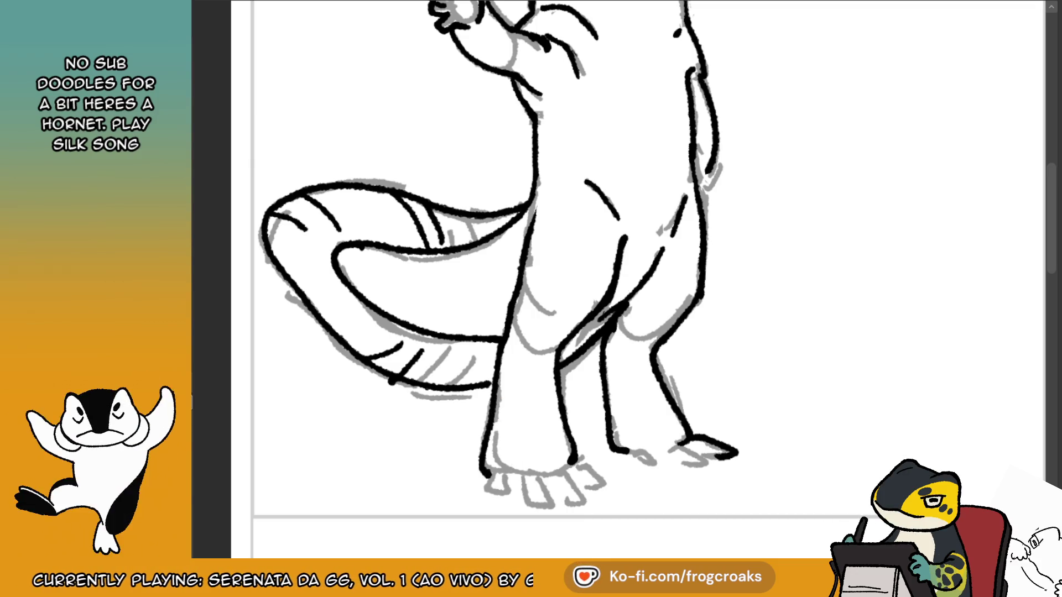
Mirror the view and ink the toes under the left foot.
{"action": "key", "text": "m"}
{"action": "mouse_move", "coordinate": [562, 442]}
{"action": "left_mouse_down"}
{"action": "mouse_move", "coordinate": [522, 464]}
{"action": "mouse_move", "coordinate": [536, 452]}
{"action": "mouse_move", "coordinate": [545, 465]}
{"action": "left_mouse_up"}
{"action": "key", "text": "ctrl+z"}
{"action": "key", "text": "ctrl+z"}
{"action": "mouse_move", "coordinate": [614, 449]}
{"action": "left_mouse_down"}
{"action": "mouse_move", "coordinate": [583, 457]}
{"action": "mouse_move", "coordinate": [598, 468]}
{"action": "left_mouse_up"}
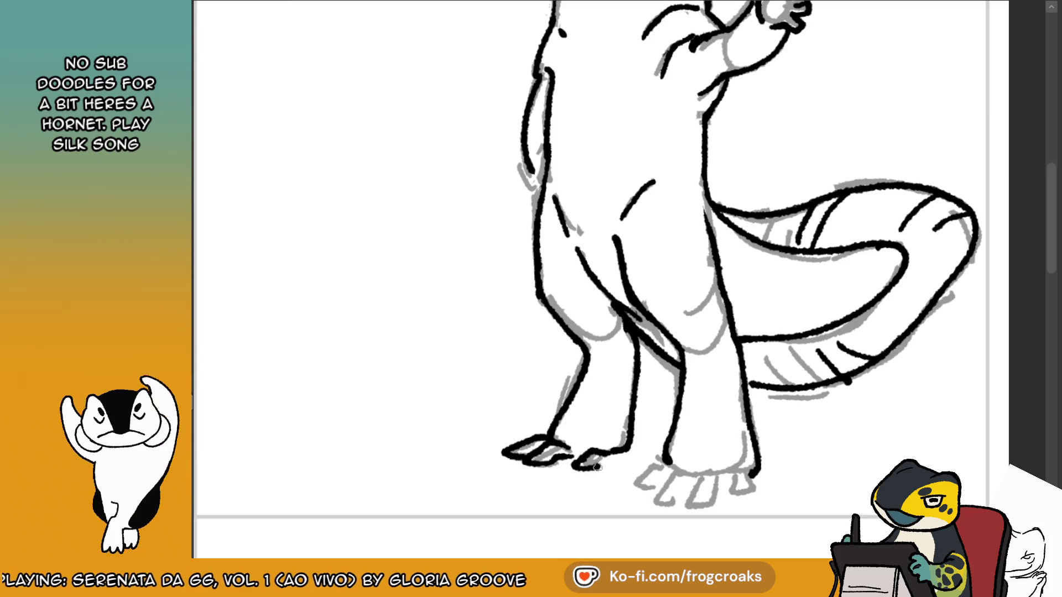
Ink the right foot's toes over the sketch, undoing stray strokes.
{"action": "mouse_move", "coordinate": [667, 466]}
{"action": "left_mouse_down"}
{"action": "mouse_move", "coordinate": [637, 482]}
{"action": "mouse_move", "coordinate": [659, 495]}
{"action": "left_mouse_up"}
{"action": "mouse_move", "coordinate": [675, 487]}
{"action": "left_mouse_down"}
{"action": "mouse_move", "coordinate": [652, 506]}
{"action": "mouse_move", "coordinate": [667, 507]}
{"action": "left_mouse_up"}
{"action": "mouse_move", "coordinate": [698, 479]}
{"action": "left_mouse_down"}
{"action": "mouse_move", "coordinate": [682, 495]}
{"action": "mouse_move", "coordinate": [691, 506]}
{"action": "mouse_move", "coordinate": [666, 478]}
{"action": "mouse_move", "coordinate": [651, 497]}
{"action": "left_mouse_up"}
{"action": "key", "text": "ctrl+z"}
{"action": "key", "text": "ctrl+z"}
{"action": "key", "text": "ctrl+z"}
{"action": "mouse_move", "coordinate": [676, 486]}
{"action": "left_mouse_down"}
{"action": "mouse_move", "coordinate": [650, 504]}
{"action": "mouse_move", "coordinate": [666, 505]}
{"action": "left_mouse_up"}
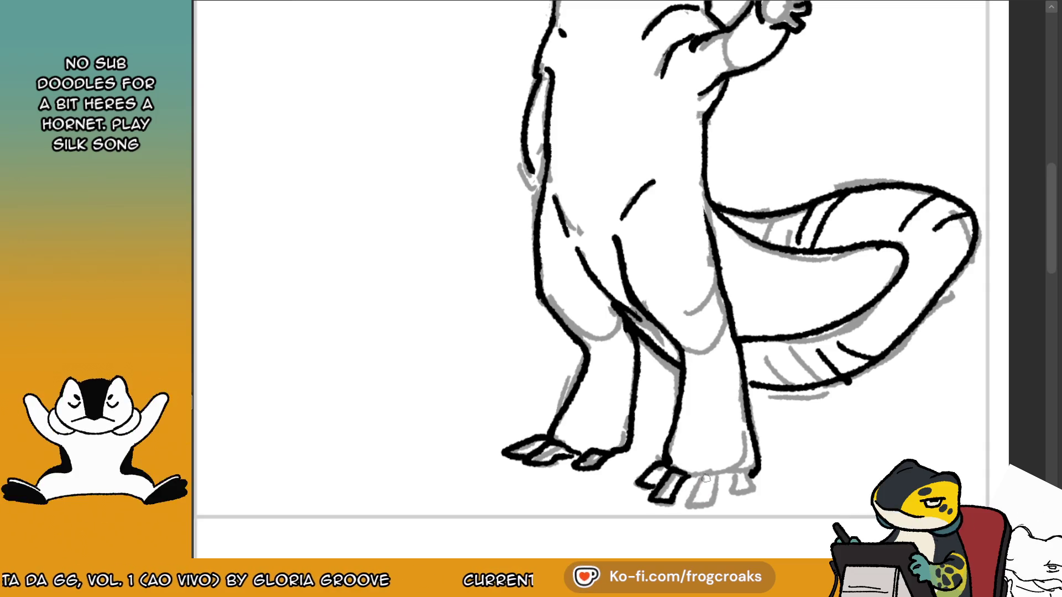
{"action": "left_click_drag", "start_coordinate": [709, 475], "coordinate": [691, 490]}
{"action": "key", "text": "ctrl+z"}
{"action": "key", "text": "ctrl+z"}
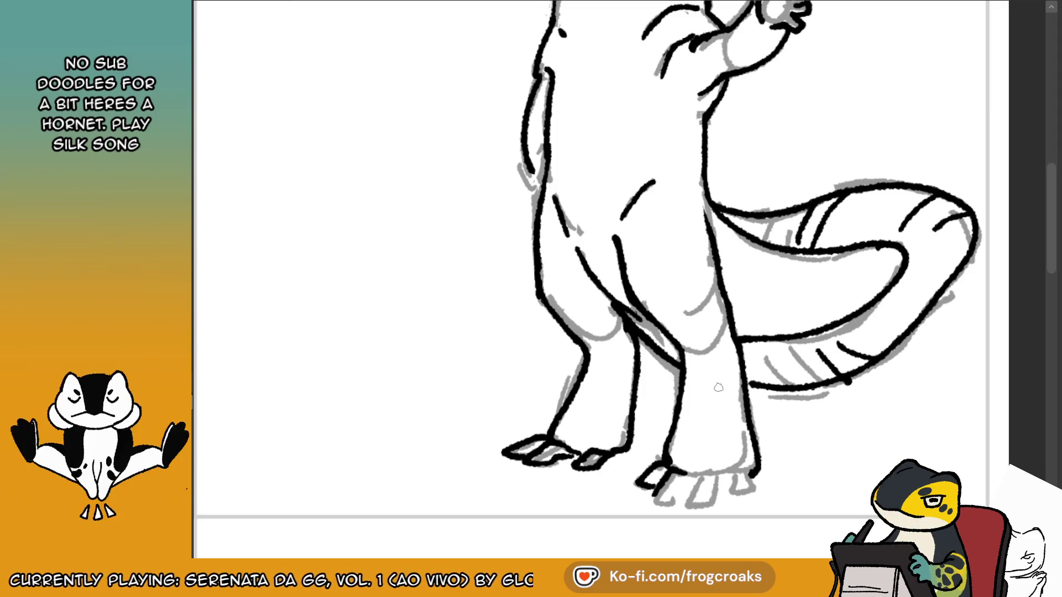
{"action": "mouse_move", "coordinate": [664, 480]}
{"action": "left_mouse_down"}
{"action": "mouse_move", "coordinate": [654, 508]}
{"action": "mouse_move", "coordinate": [719, 476]}
{"action": "mouse_move", "coordinate": [693, 500]}
{"action": "mouse_move", "coordinate": [717, 510]}
{"action": "mouse_move", "coordinate": [721, 474]}
{"action": "mouse_move", "coordinate": [744, 500]}
{"action": "left_mouse_up"}
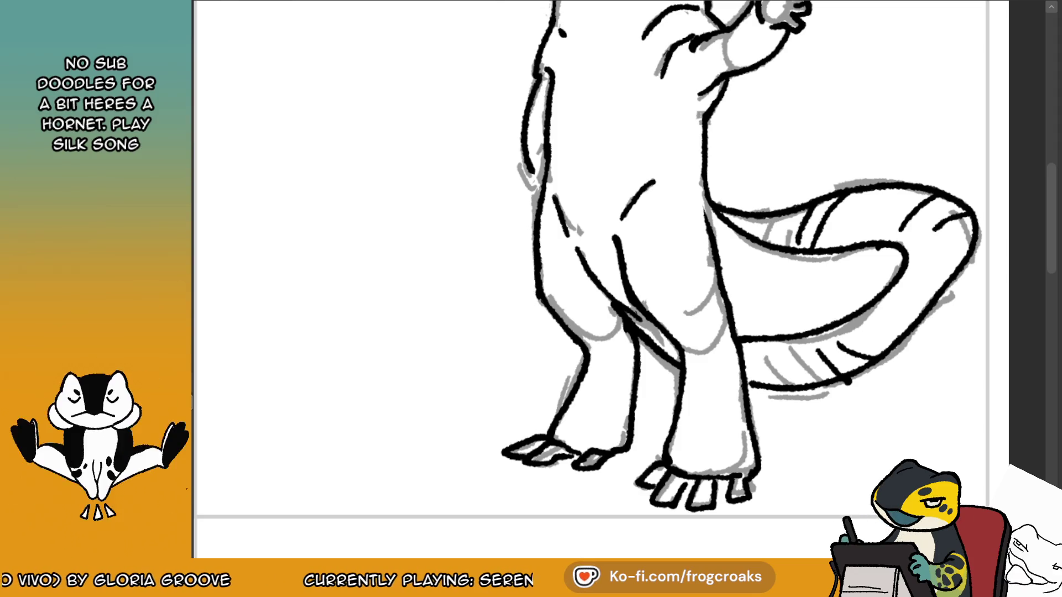
Unmirror the view, close the leg-line gap and ink the front foot's left toe.
{"action": "key", "text": "m"}
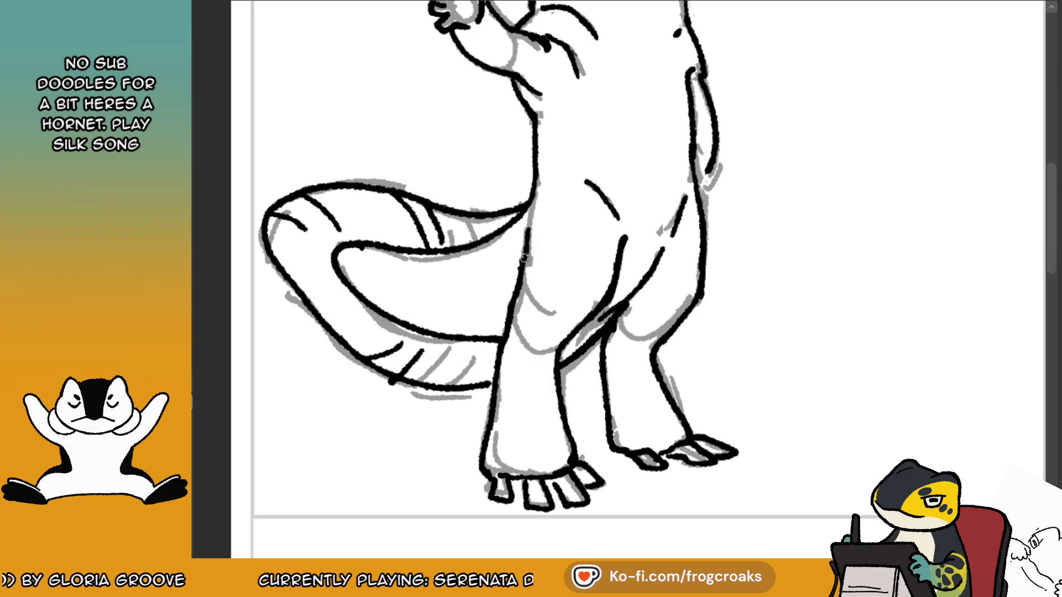
{"action": "left_click_drag", "start_coordinate": [524, 235], "coordinate": [526, 259]}
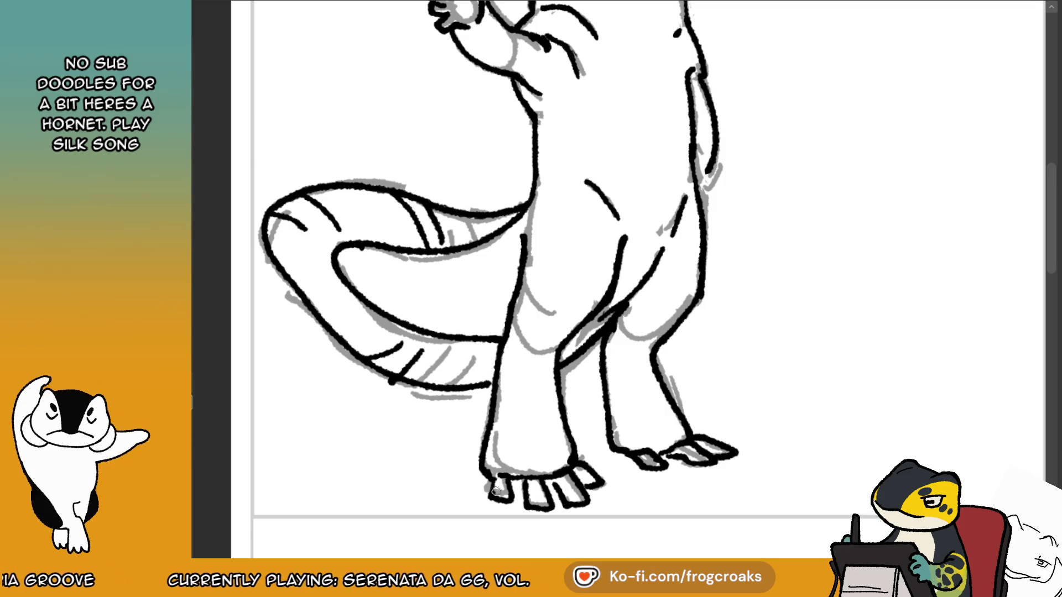
{"action": "left_click_drag", "start_coordinate": [487, 477], "coordinate": [490, 501]}
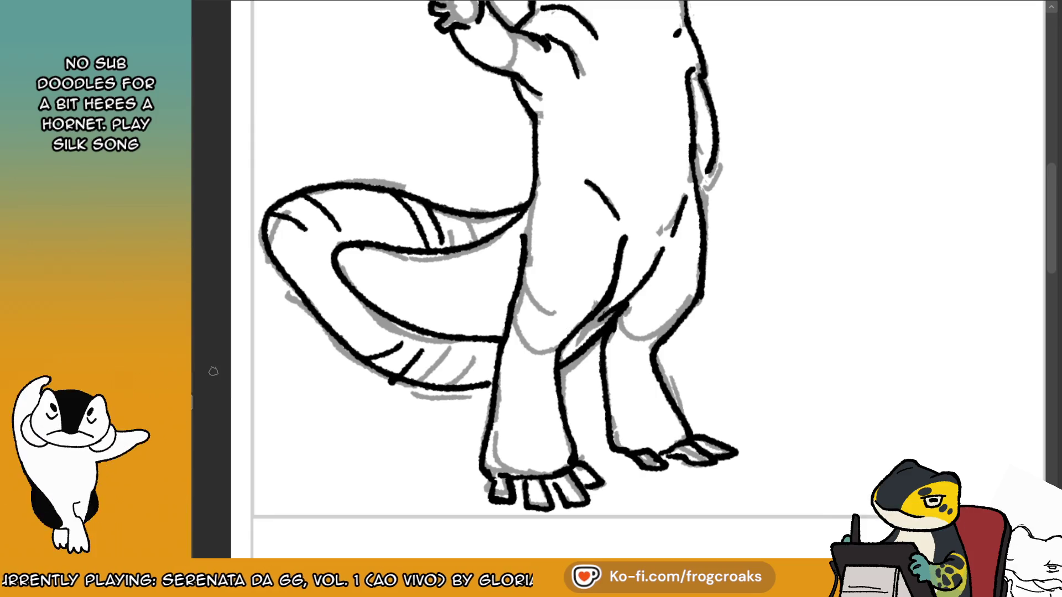
{"action": "scroll", "coordinate": [213, 348], "scroll_direction": "down", "scroll_amount": 2}
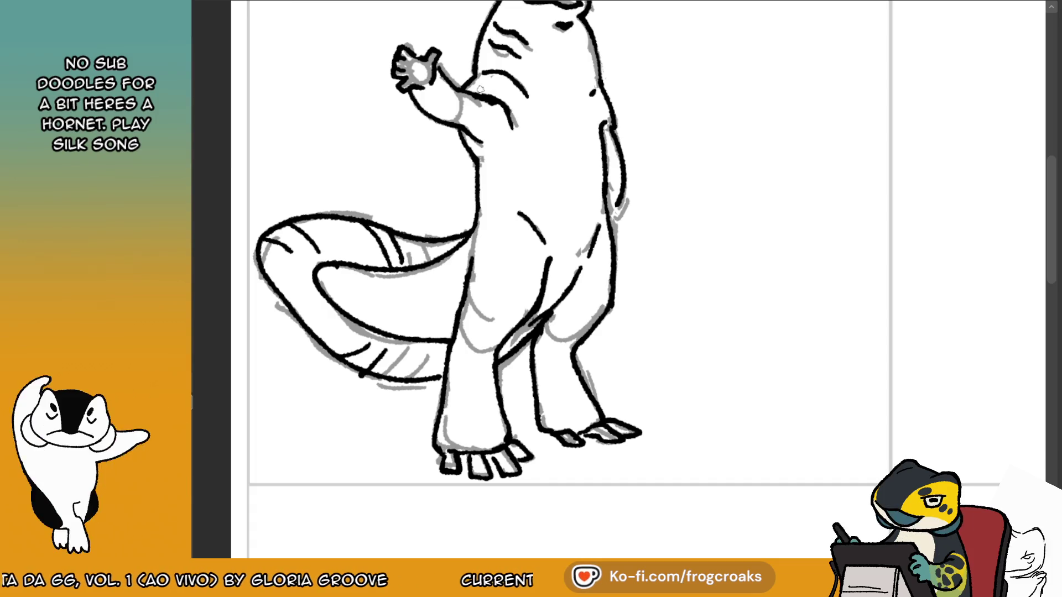
{"action": "left_click_drag", "start_coordinate": [488, 99], "coordinate": [500, 90]}
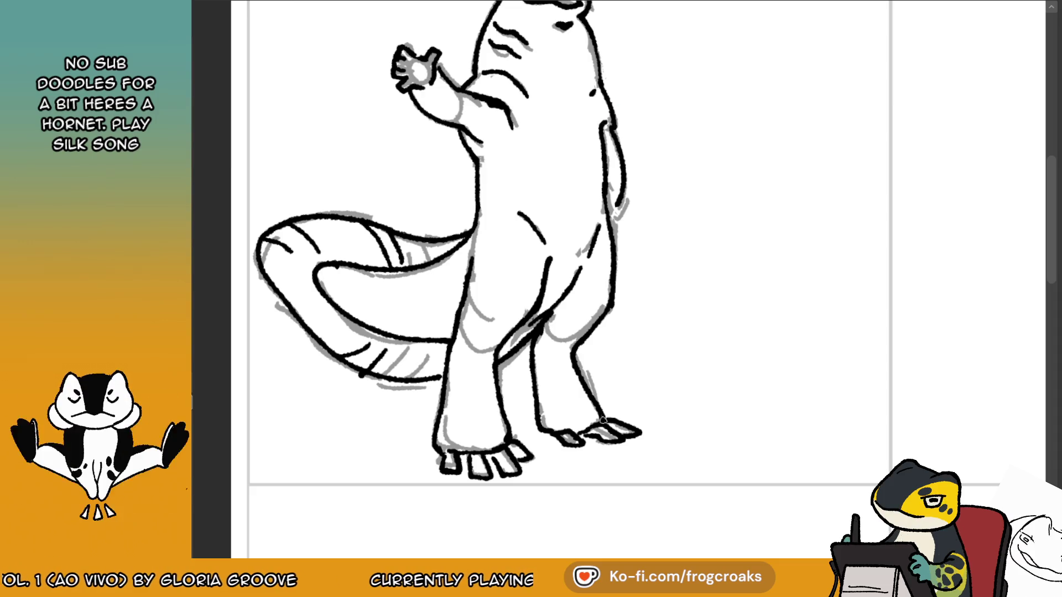
Zoom in on the head and redraw its top outline.
{"action": "scroll", "coordinate": [603, 412], "scroll_direction": "down", "scroll_amount": 3}
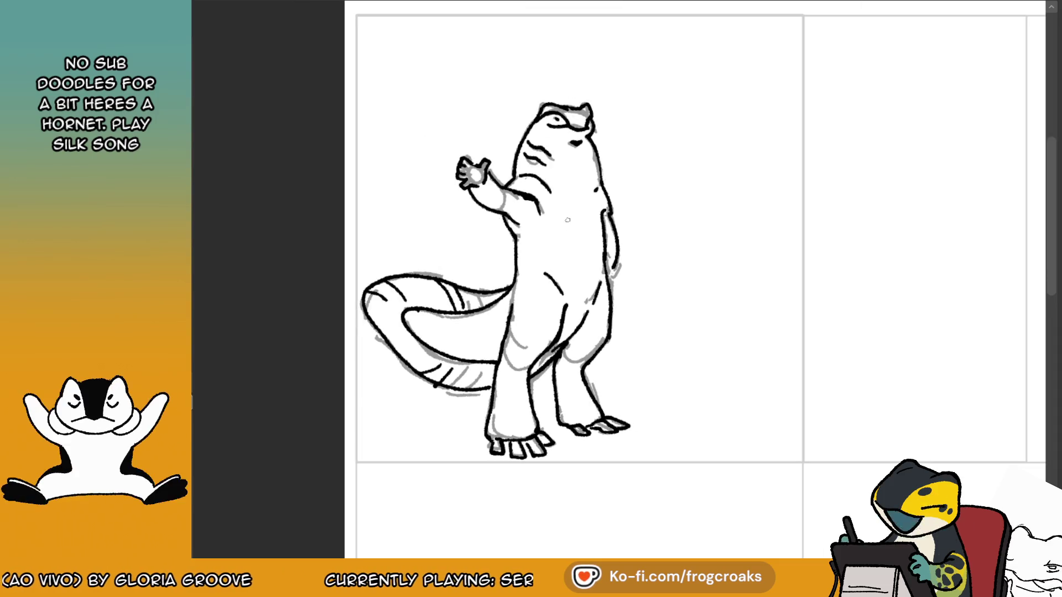
{"action": "scroll", "coordinate": [539, 112], "scroll_direction": "up", "scroll_amount": 4}
{"action": "scroll", "coordinate": [539, 113], "scroll_direction": "up", "scroll_amount": 1}
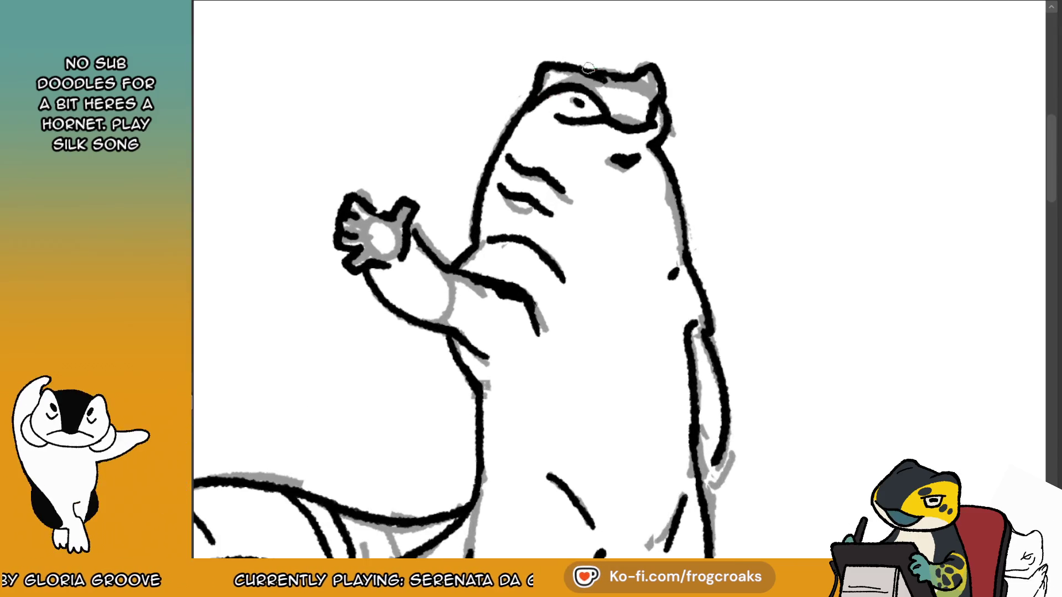
{"action": "mouse_move", "coordinate": [543, 78]}
{"action": "left_mouse_down"}
{"action": "mouse_move", "coordinate": [562, 62]}
{"action": "mouse_move", "coordinate": [592, 69]}
{"action": "left_mouse_up"}
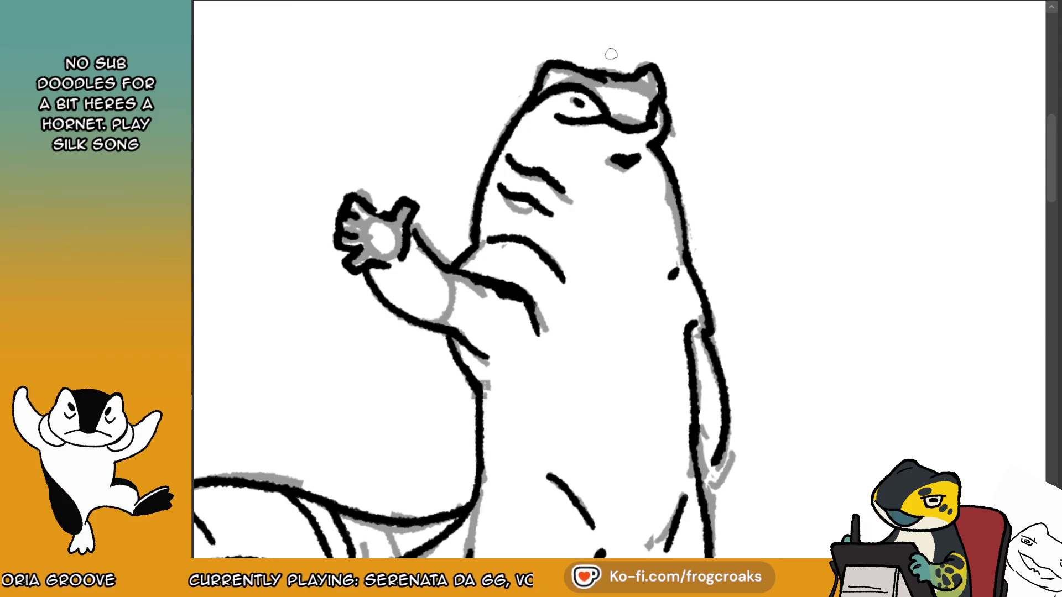
{"action": "scroll", "coordinate": [611, 53], "scroll_direction": "down", "scroll_amount": 5}
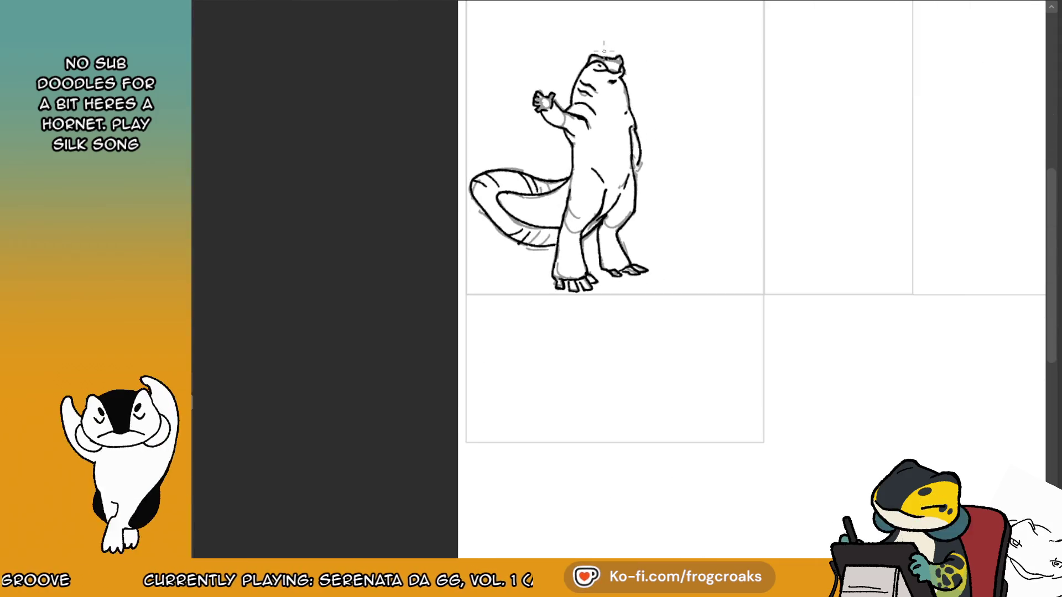
{"action": "scroll", "coordinate": [604, 51], "scroll_direction": "up", "scroll_amount": 5}
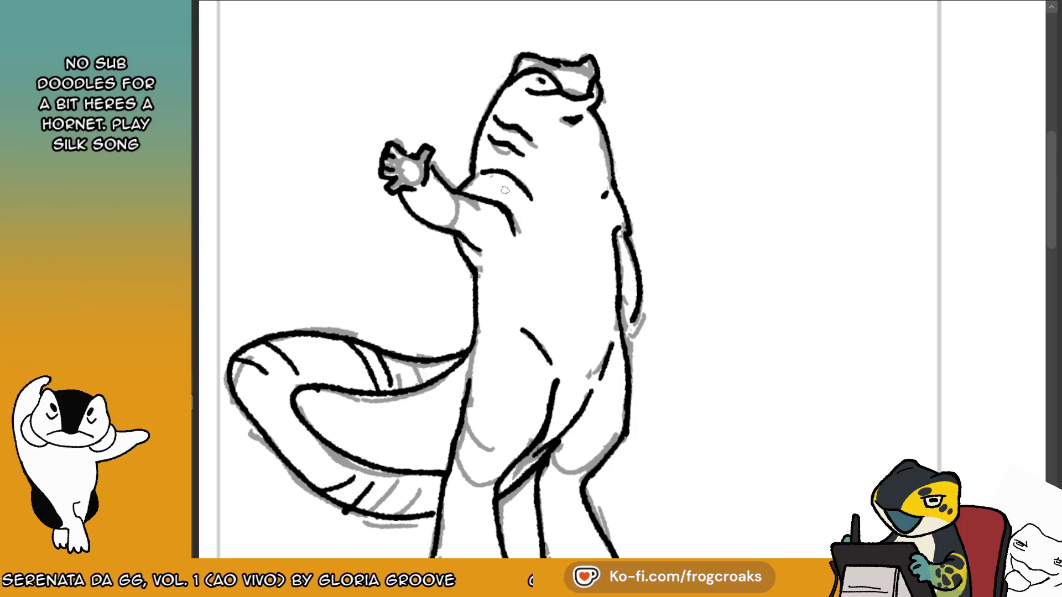
{"action": "scroll", "coordinate": [504, 190], "scroll_direction": "down", "scroll_amount": 2}
{"action": "scroll", "coordinate": [505, 189], "scroll_direction": "down", "scroll_amount": 2}
{"action": "scroll", "coordinate": [881, 158], "scroll_direction": "up", "scroll_amount": 2}
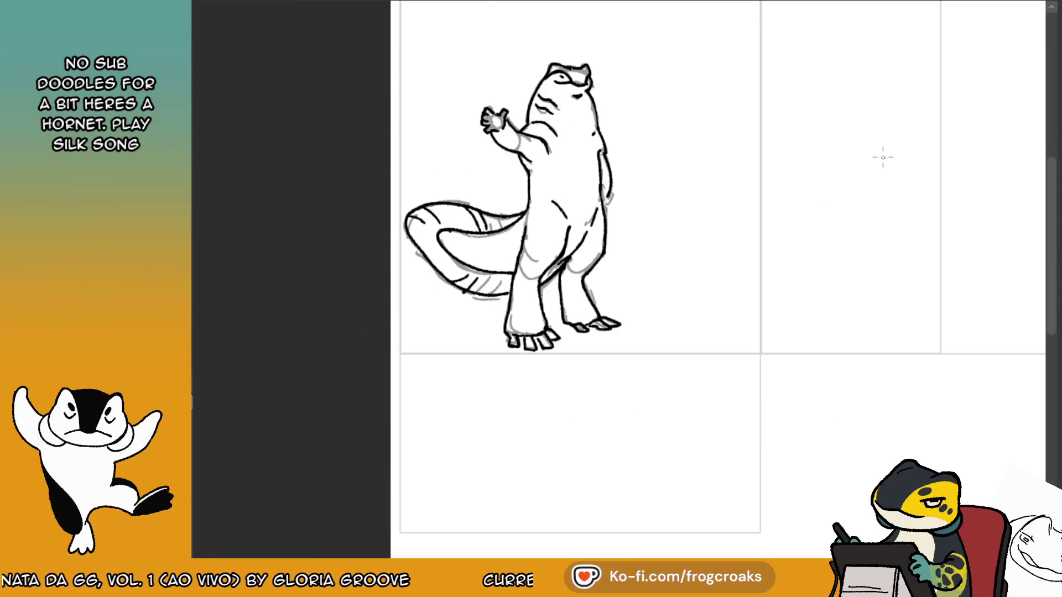
{"action": "scroll", "coordinate": [751, 158], "scroll_direction": "down", "scroll_amount": 2}
{"action": "scroll", "coordinate": [762, 58], "scroll_direction": "up", "scroll_amount": 1}
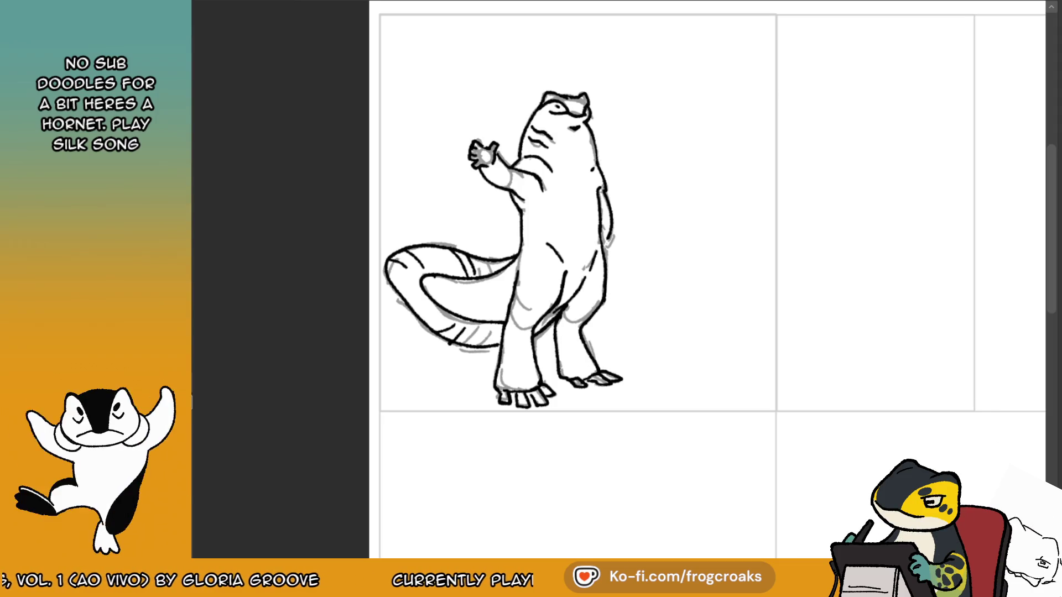
Hide the grey sketch to check the clean lineart, then show it again.
{"action": "key", "text": "ctrl+z"}
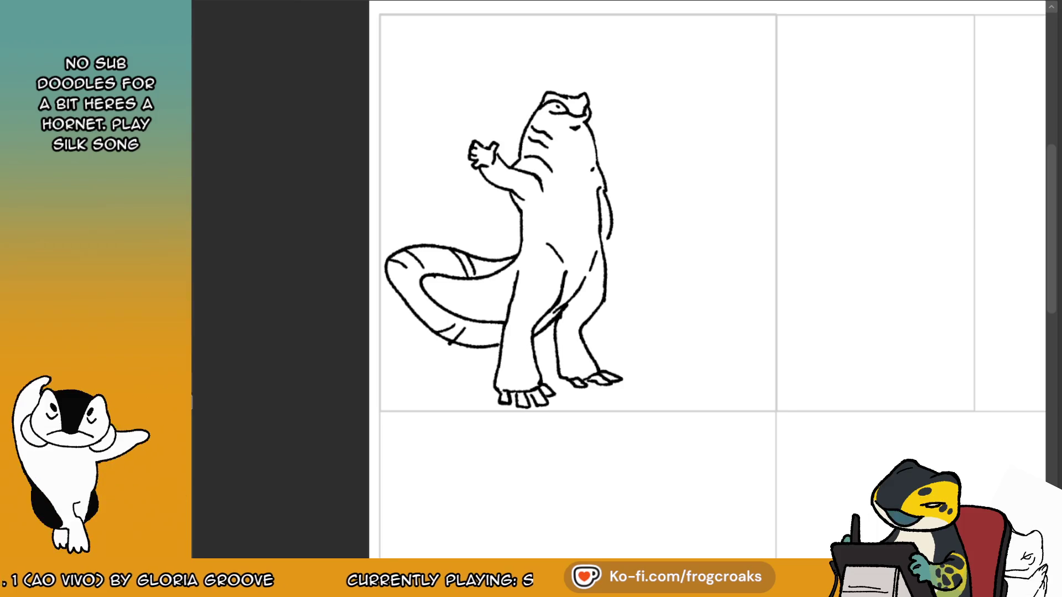
{"action": "key", "text": "ctrl+y"}
{"action": "scroll", "coordinate": [635, 346], "scroll_direction": "up", "scroll_amount": 1}
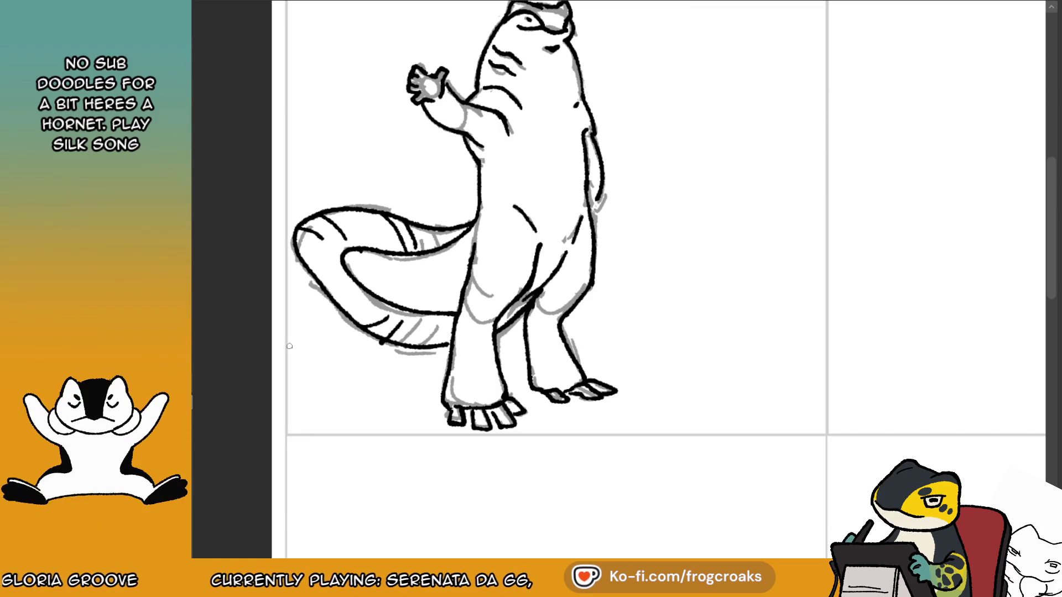
{"action": "scroll", "coordinate": [591, 194], "scroll_direction": "up", "scroll_amount": 2}
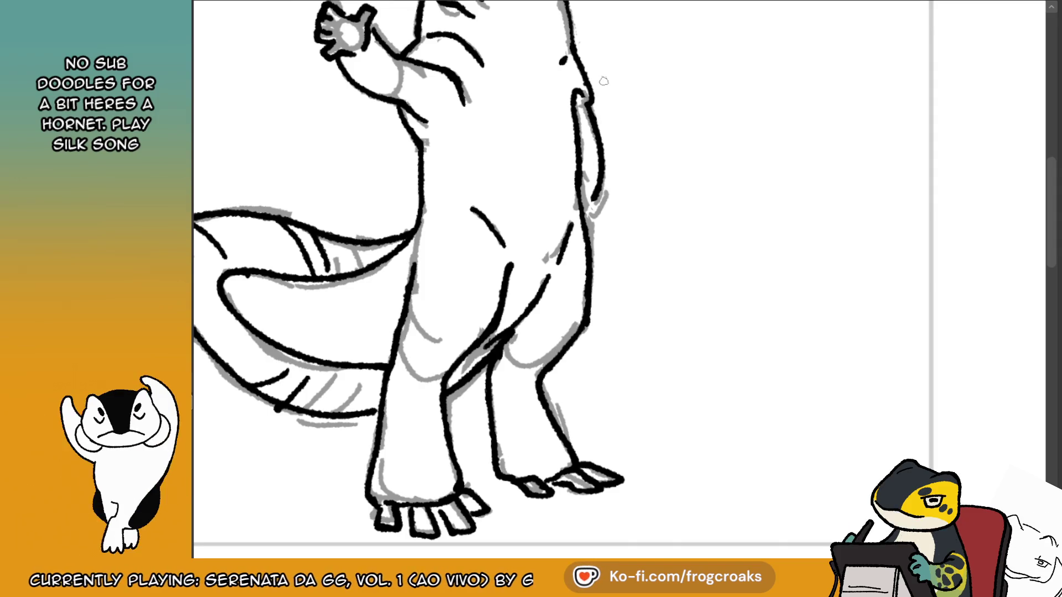
Ink and darken the line down the creature's right side.
{"action": "left_click_drag", "start_coordinate": [602, 193], "coordinate": [585, 220]}
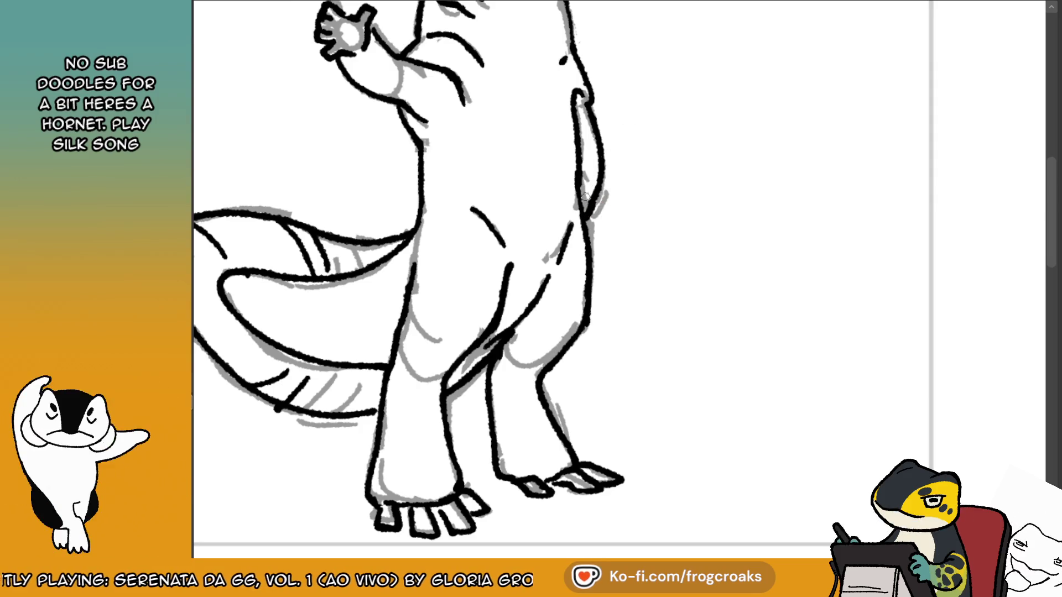
{"action": "left_click_drag", "start_coordinate": [601, 190], "coordinate": [587, 219]}
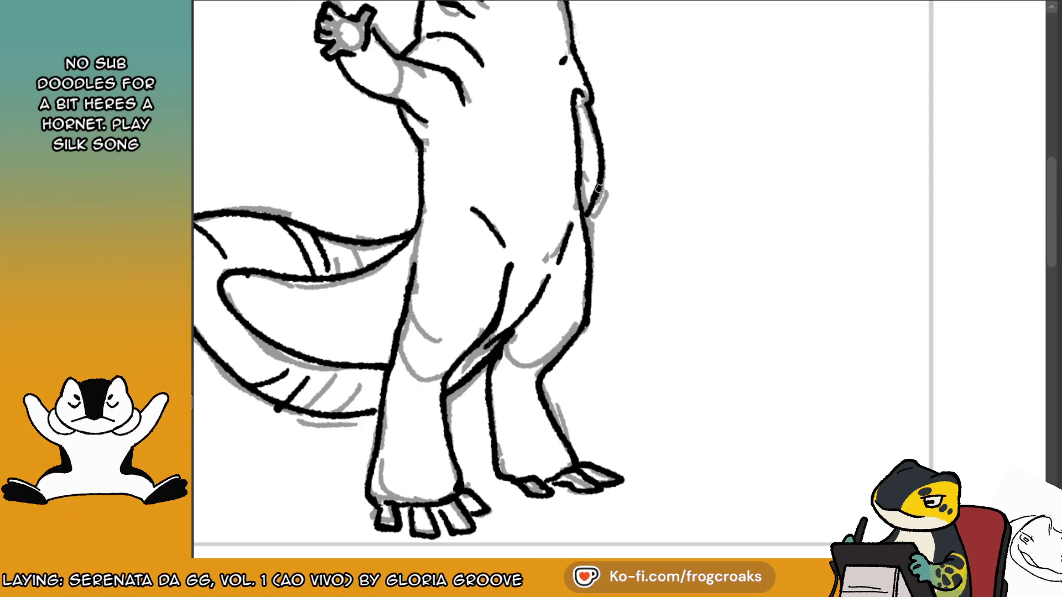
{"action": "scroll", "coordinate": [599, 188], "scroll_direction": "down", "scroll_amount": 5}
{"action": "scroll", "coordinate": [417, 185], "scroll_direction": "up", "scroll_amount": 5}
Touch up the raised hand's fingers.
{"action": "mouse_move", "coordinate": [455, 141]}
{"action": "left_mouse_down"}
{"action": "mouse_move", "coordinate": [467, 148]}
{"action": "mouse_move", "coordinate": [452, 166]}
{"action": "mouse_move", "coordinate": [473, 171]}
{"action": "mouse_move", "coordinate": [489, 156]}
{"action": "mouse_move", "coordinate": [486, 166]}
{"action": "mouse_move", "coordinate": [464, 145]}
{"action": "mouse_move", "coordinate": [451, 166]}
{"action": "mouse_move", "coordinate": [459, 183]}
{"action": "mouse_move", "coordinate": [449, 164]}
{"action": "mouse_move", "coordinate": [467, 171]}
{"action": "mouse_move", "coordinate": [461, 183]}
{"action": "mouse_move", "coordinate": [488, 172]}
{"action": "left_mouse_up"}
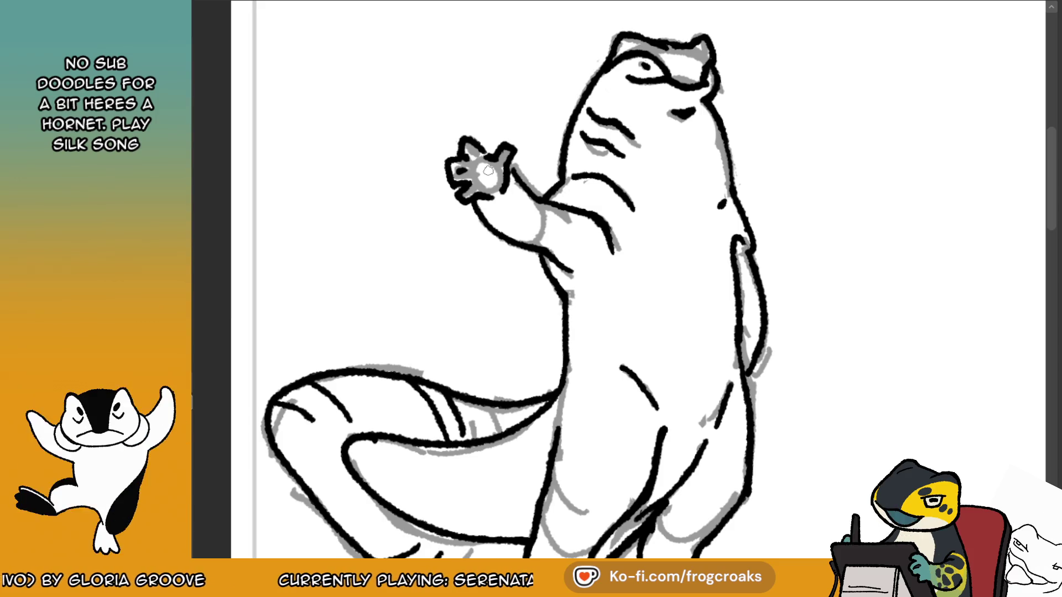
{"action": "scroll", "coordinate": [488, 171], "scroll_direction": "down", "scroll_amount": 2}
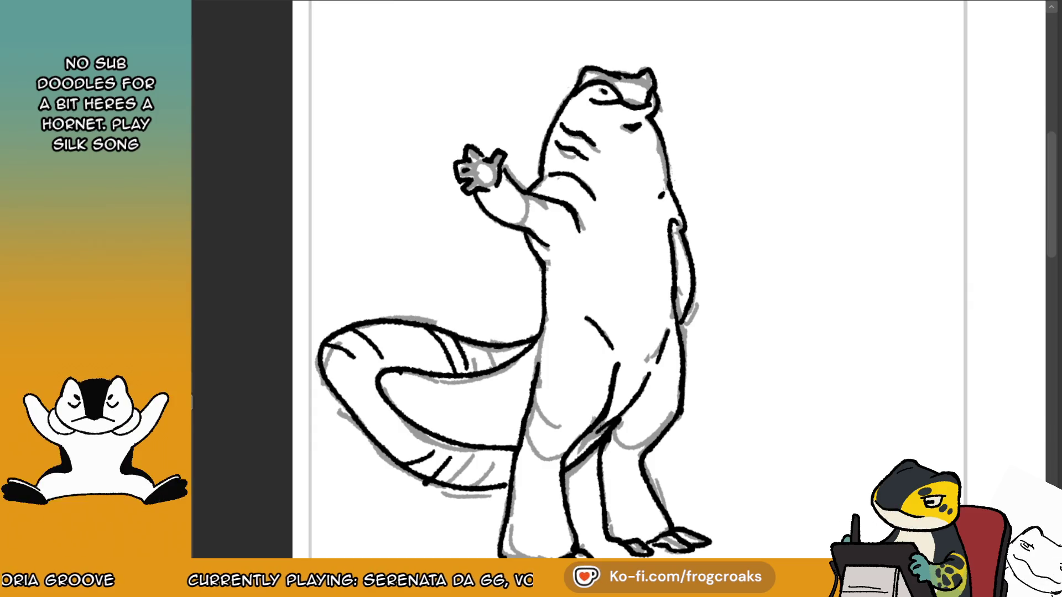
{"action": "scroll", "coordinate": [846, 86], "scroll_direction": "down", "scroll_amount": 3}
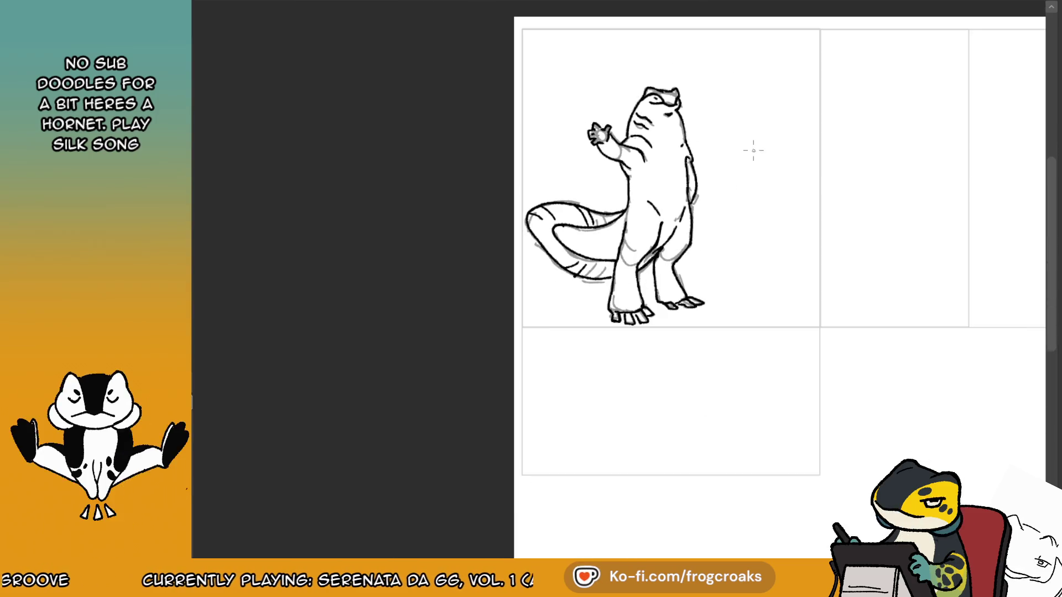
{"action": "scroll", "coordinate": [819, 154], "scroll_direction": "down", "scroll_amount": 1}
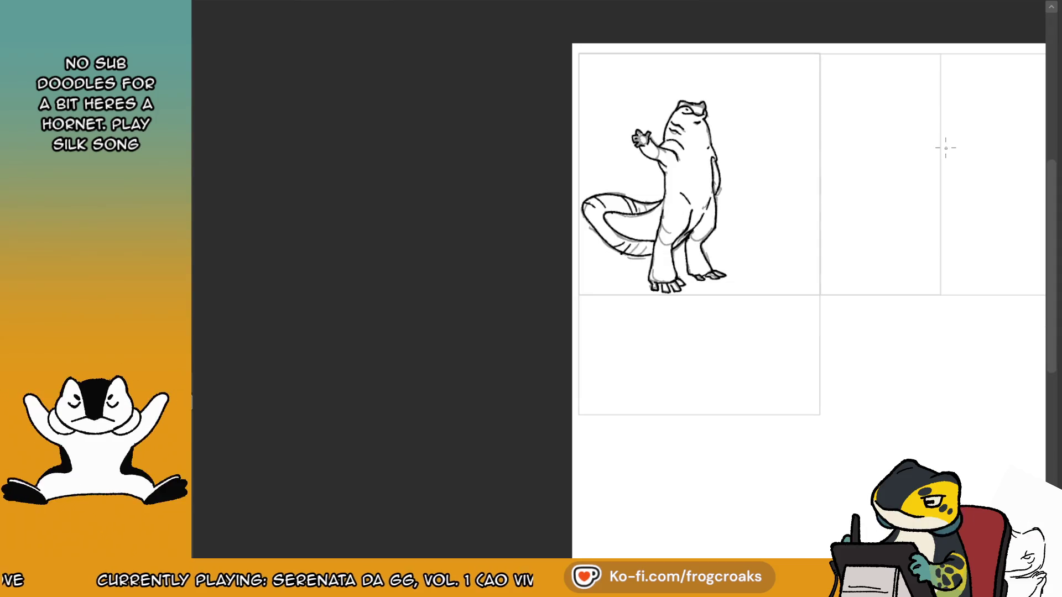
{"action": "scroll", "coordinate": [768, 104], "scroll_direction": "up", "scroll_amount": 2}
{"action": "scroll", "coordinate": [664, 147], "scroll_direction": "up", "scroll_amount": 1}
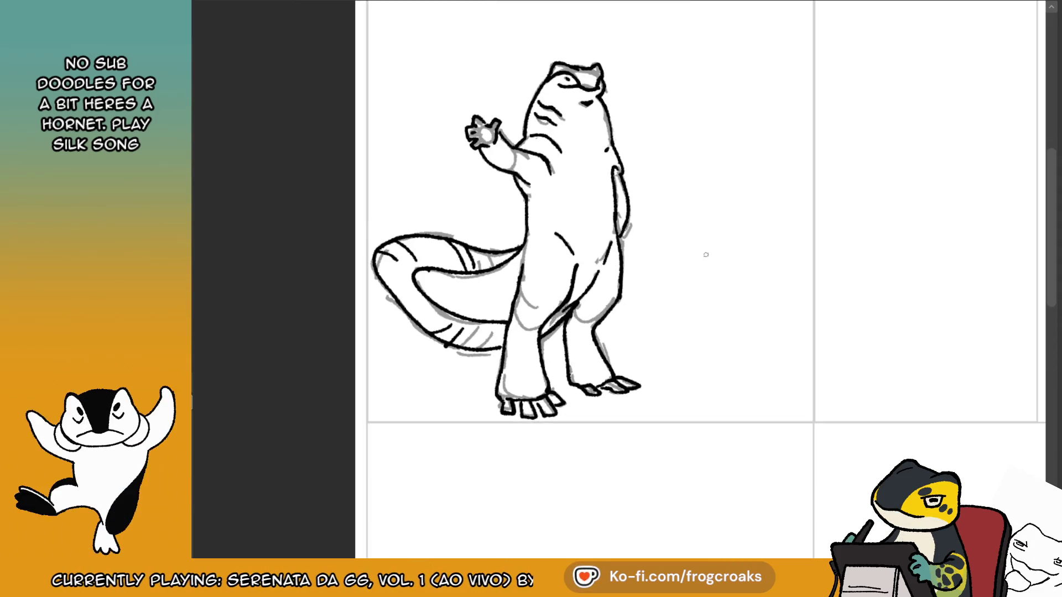
{"action": "scroll", "coordinate": [722, 254], "scroll_direction": "up", "scroll_amount": 1}
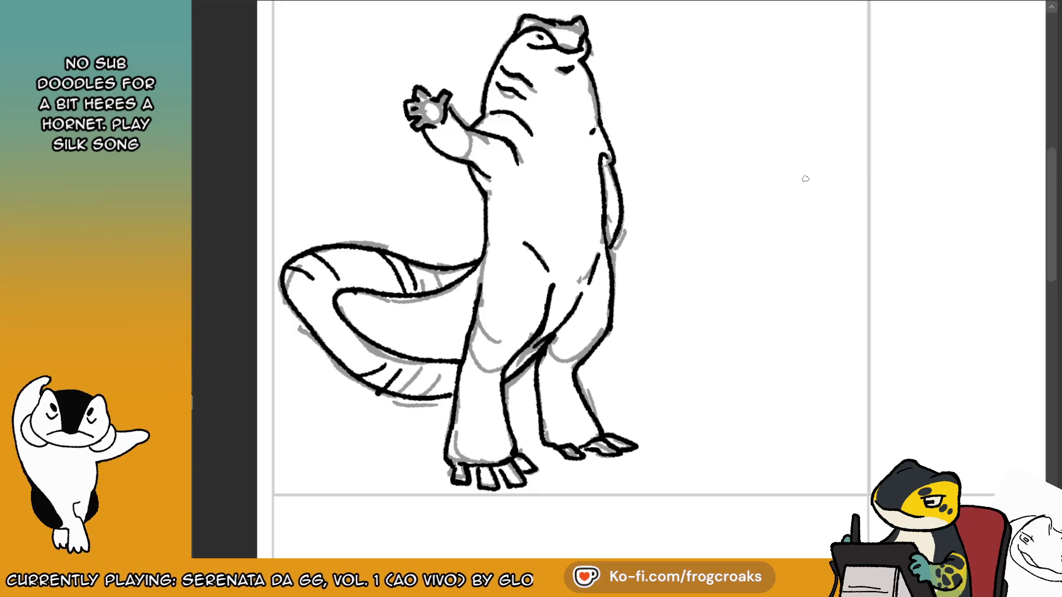
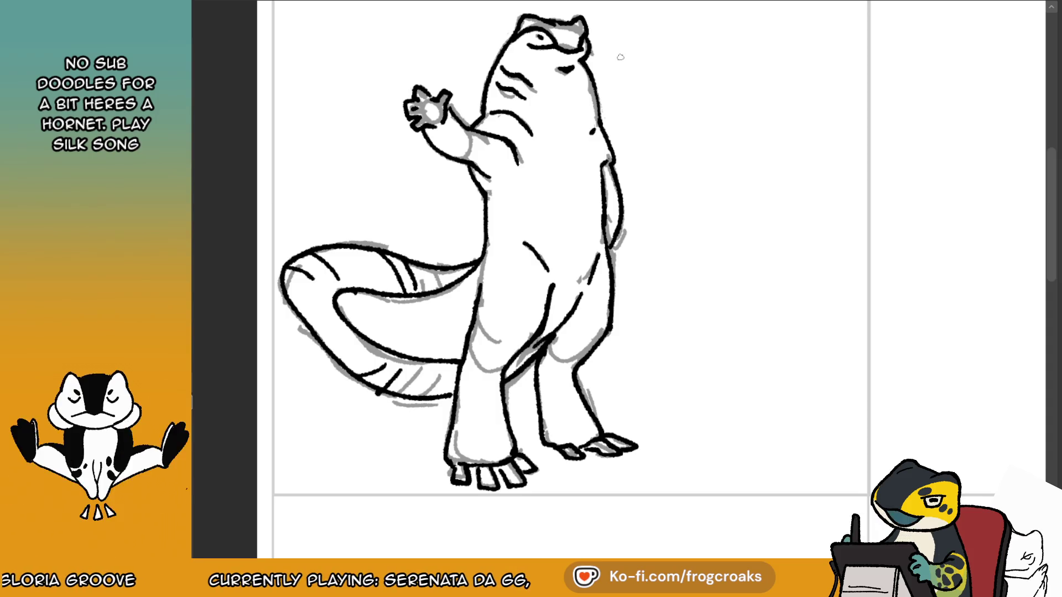
Check the front-and-side reference, then ink a short black stroke along the salamander's neck back.
{"action": "left_click", "coordinate": [243, 5]}
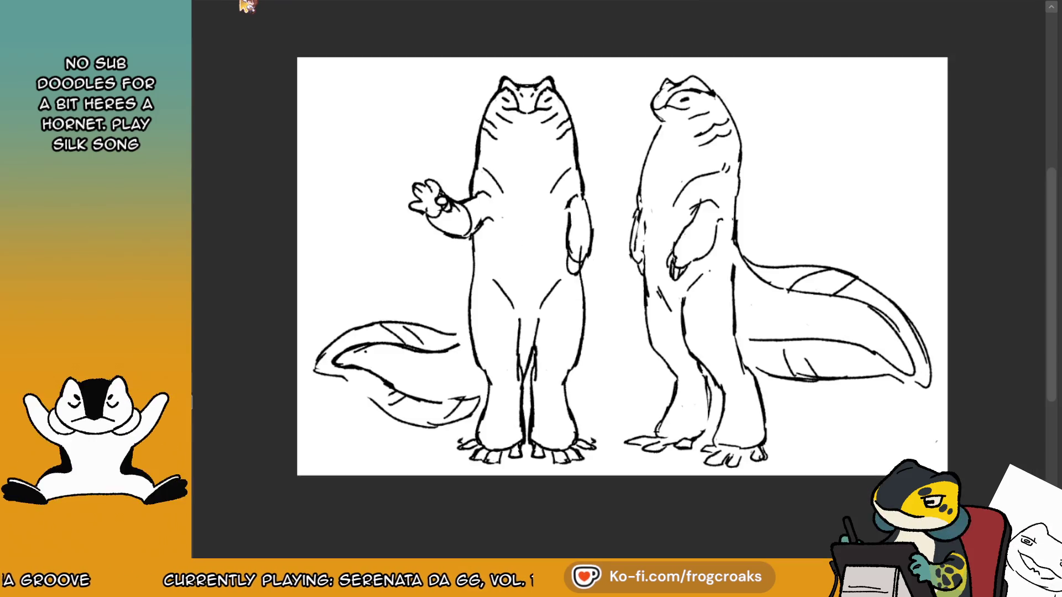
{"action": "left_click", "coordinate": [327, 5]}
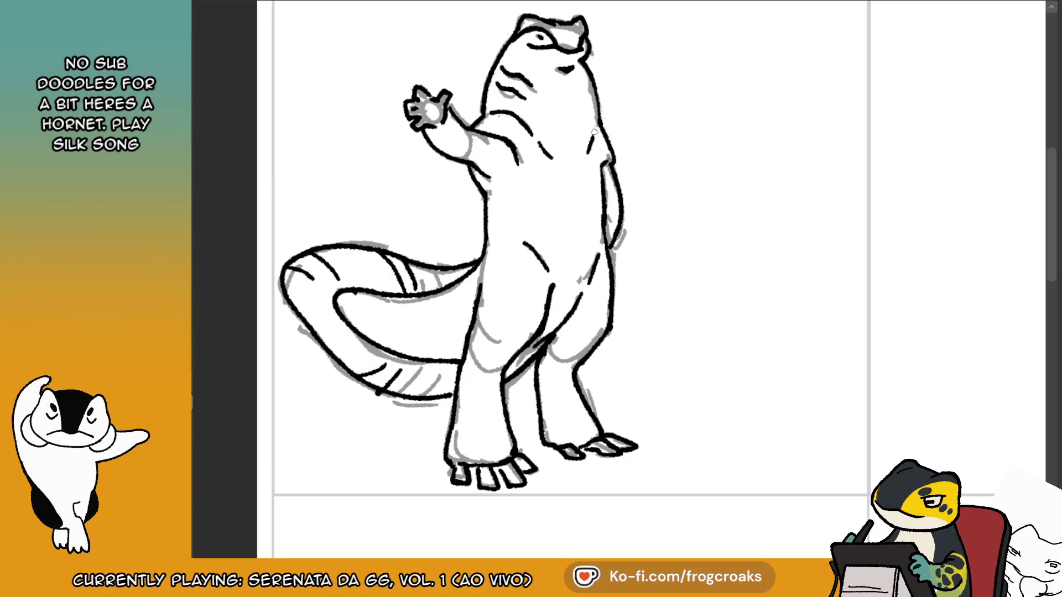
{"action": "left_click_drag", "start_coordinate": [598, 139], "coordinate": [590, 156]}
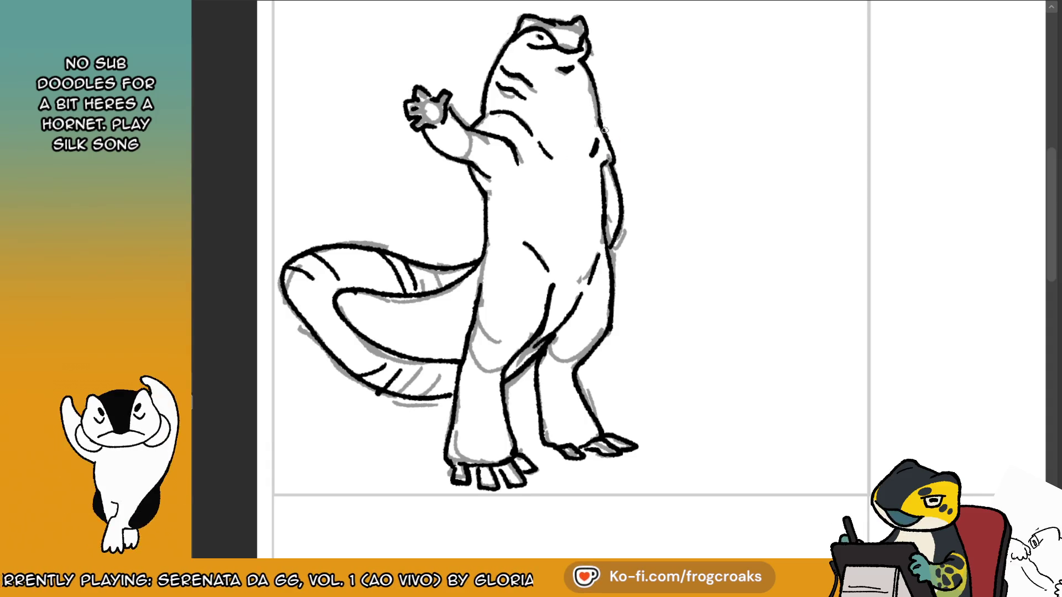
{"action": "scroll", "coordinate": [425, 50], "scroll_direction": "down", "scroll_amount": 3}
{"action": "scroll", "coordinate": [619, 285], "scroll_direction": "down", "scroll_amount": 2}
{"action": "scroll", "coordinate": [619, 284], "scroll_direction": "up", "scroll_amount": 3}
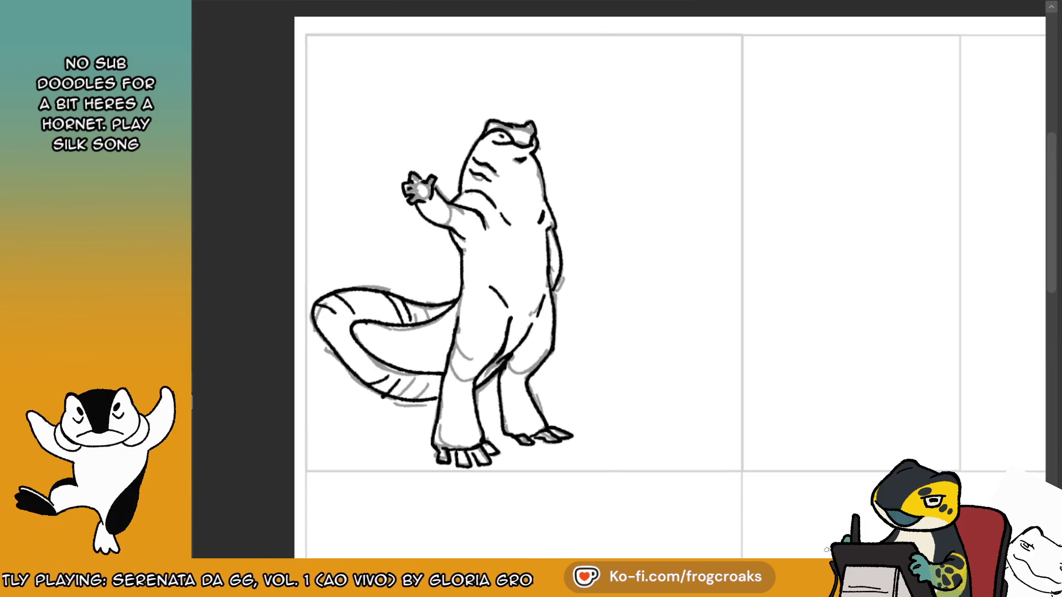
Undo and redo until the second, horned front-view figure is back beside the inked salamander.
{"action": "key", "text": "ctrl+z"}
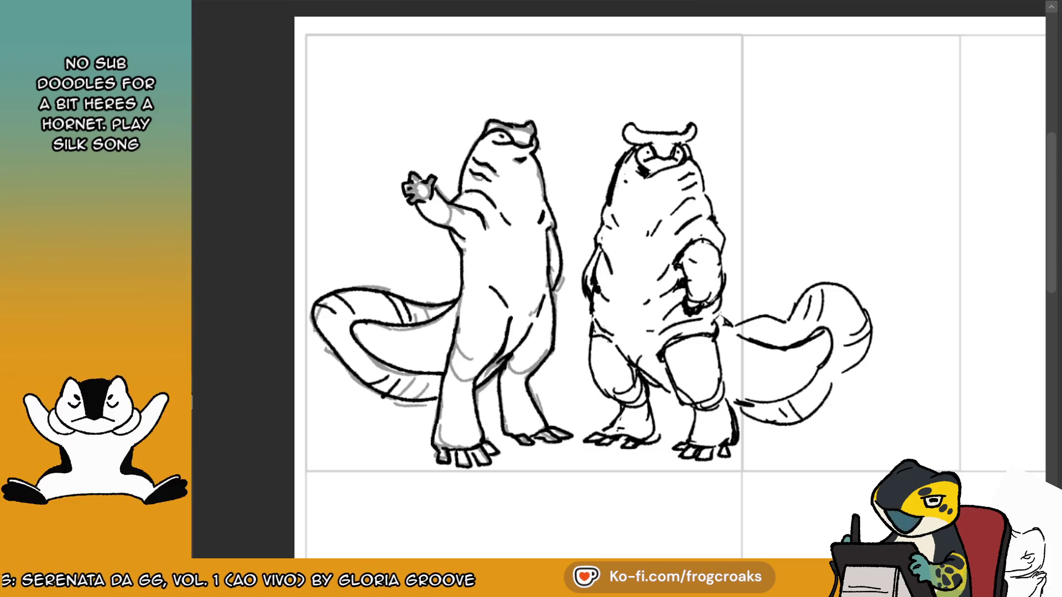
{"action": "key", "text": "ctrl+z"}
{"action": "scroll", "coordinate": [423, 164], "scroll_direction": "up", "scroll_amount": 1}
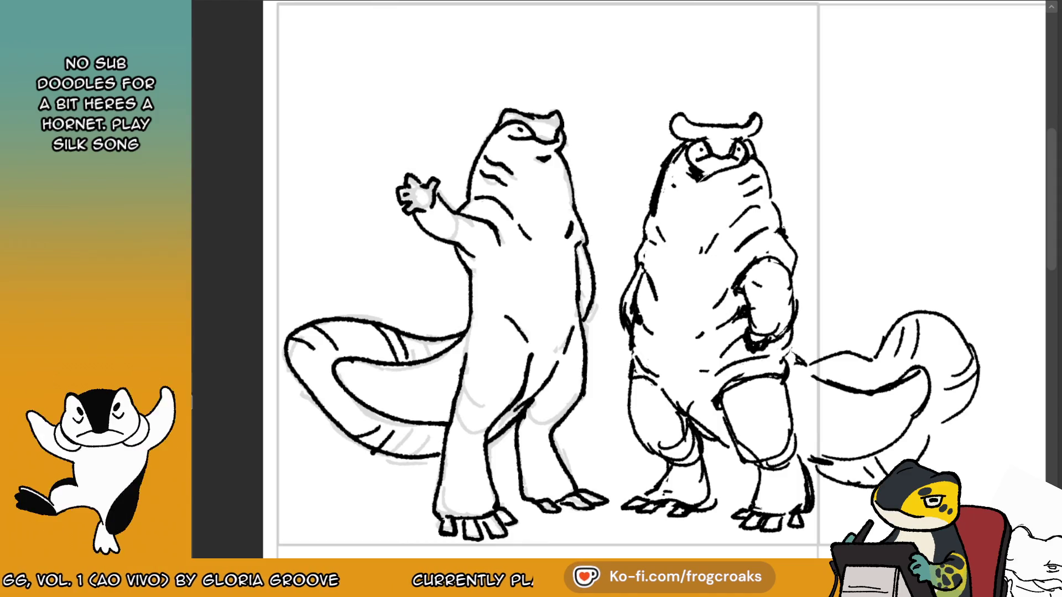
{"action": "key", "text": "ctrl+z"}
{"action": "key", "text": "ctrl+y"}
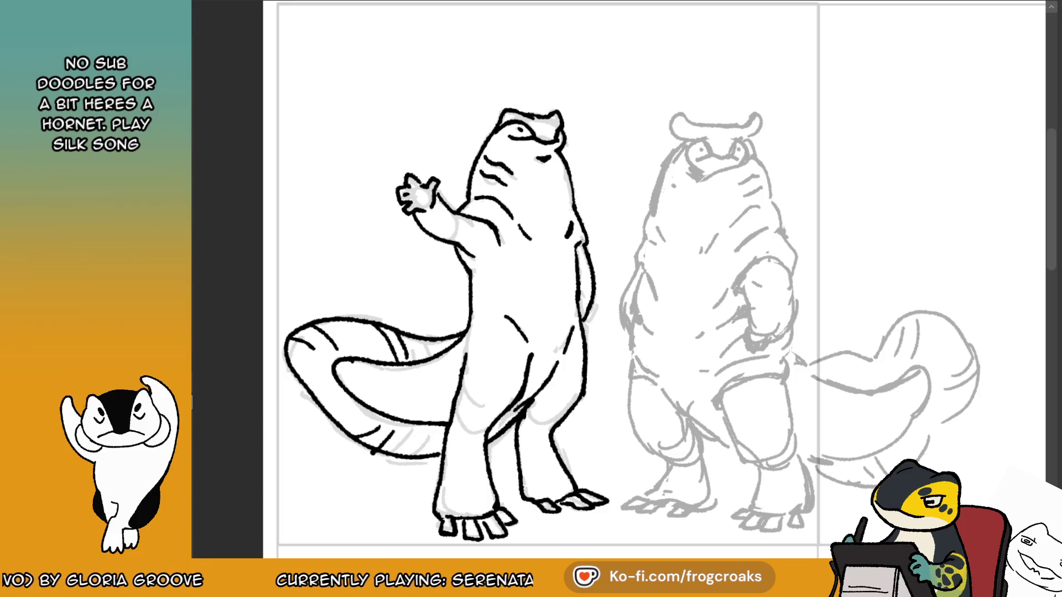
{"action": "scroll", "coordinate": [591, 140], "scroll_direction": "up", "scroll_amount": 5}
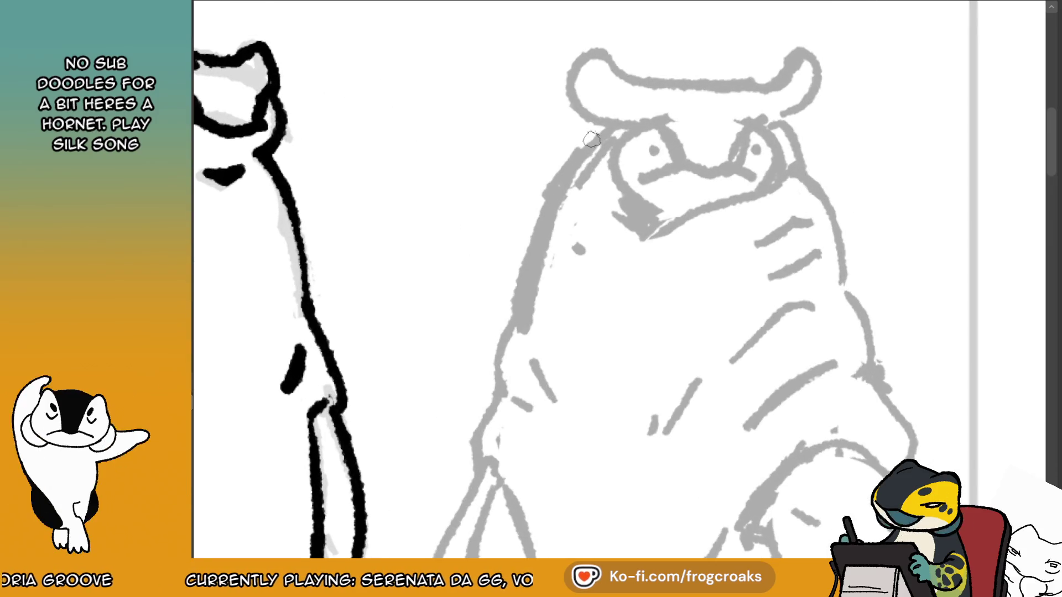
Dot the left pupil and ink the brow line and right horn in black.
{"action": "left_click", "coordinate": [651, 150]}
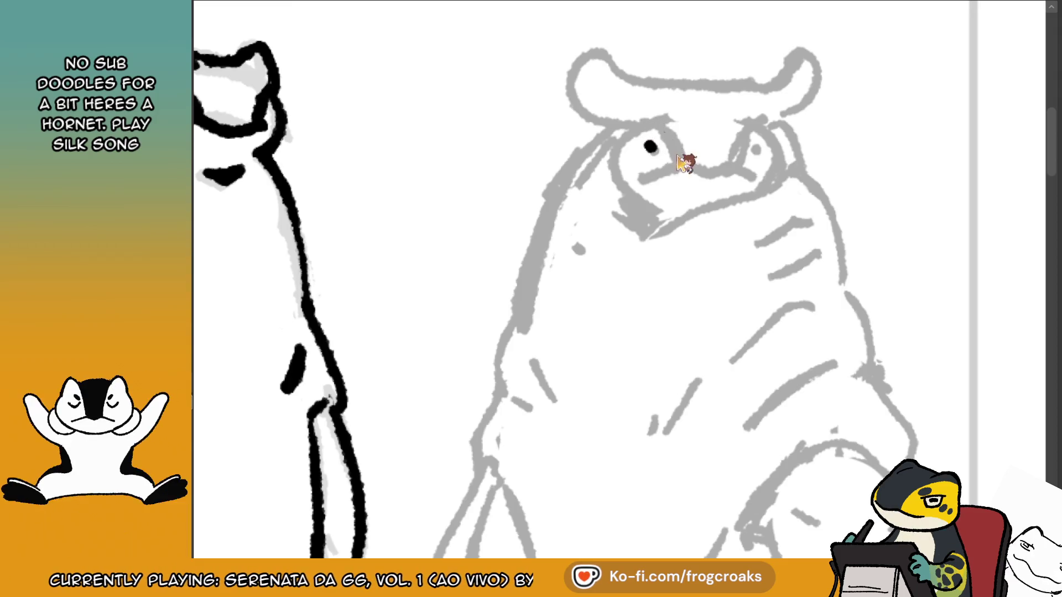
{"action": "mouse_move", "coordinate": [680, 163]}
{"action": "left_mouse_down"}
{"action": "mouse_move", "coordinate": [661, 130]}
{"action": "mouse_move", "coordinate": [625, 123]}
{"action": "mouse_move", "coordinate": [593, 65]}
{"action": "mouse_move", "coordinate": [569, 94]}
{"action": "mouse_move", "coordinate": [636, 128]}
{"action": "mouse_move", "coordinate": [569, 64]}
{"action": "left_mouse_up"}
{"action": "key", "text": "ctrl+z"}
{"action": "key", "text": "ctrl+z"}
{"action": "key", "text": "ctrl+z"}
{"action": "mouse_move", "coordinate": [658, 136]}
{"action": "left_mouse_down"}
{"action": "mouse_move", "coordinate": [636, 128]}
{"action": "mouse_move", "coordinate": [578, 53]}
{"action": "mouse_move", "coordinate": [616, 71]}
{"action": "mouse_move", "coordinate": [719, 83]}
{"action": "mouse_move", "coordinate": [814, 53]}
{"action": "mouse_move", "coordinate": [776, 125]}
{"action": "left_mouse_up"}
{"action": "key", "text": "ctrl+z"}
{"action": "key", "text": "ctrl+z"}
{"action": "mouse_move", "coordinate": [817, 94]}
{"action": "left_mouse_down"}
{"action": "mouse_move", "coordinate": [753, 131]}
{"action": "mouse_move", "coordinate": [724, 167]}
{"action": "left_mouse_up"}
{"action": "left_click_drag", "start_coordinate": [756, 112], "coordinate": [745, 118]}
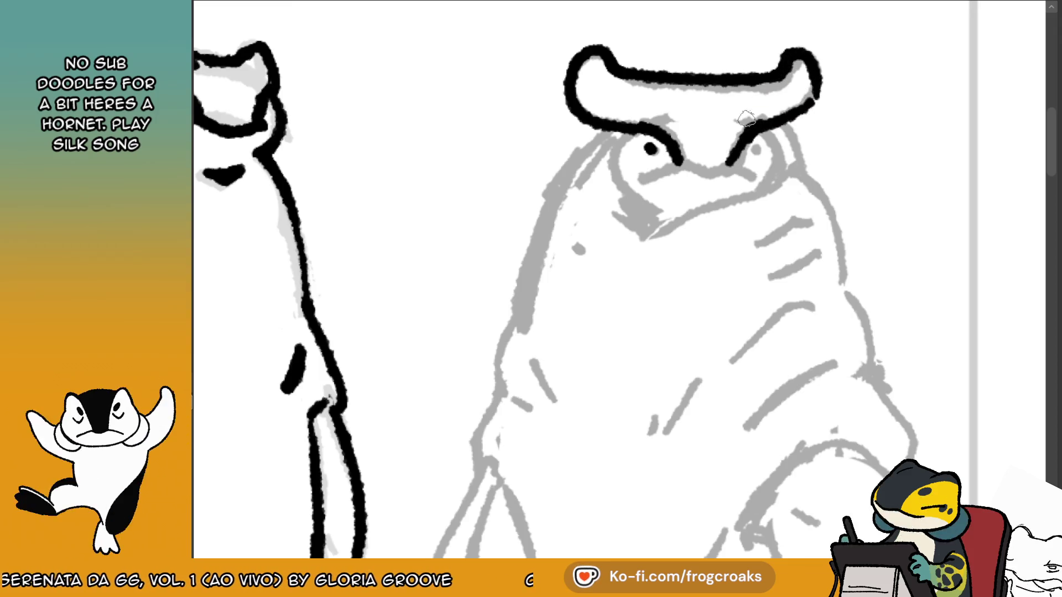
Ink the left brow and short strokes joining the horns to the brows.
{"action": "left_click_drag", "start_coordinate": [666, 138], "coordinate": [686, 165]}
{"action": "key", "text": "ctrl+z"}
{"action": "mouse_move", "coordinate": [806, 101]}
{"action": "left_mouse_down"}
{"action": "mouse_move", "coordinate": [765, 125]}
{"action": "mouse_move", "coordinate": [821, 83]}
{"action": "mouse_move", "coordinate": [759, 138]}
{"action": "left_mouse_up"}
{"action": "key", "text": "ctrl+z"}
{"action": "key", "text": "ctrl+z"}
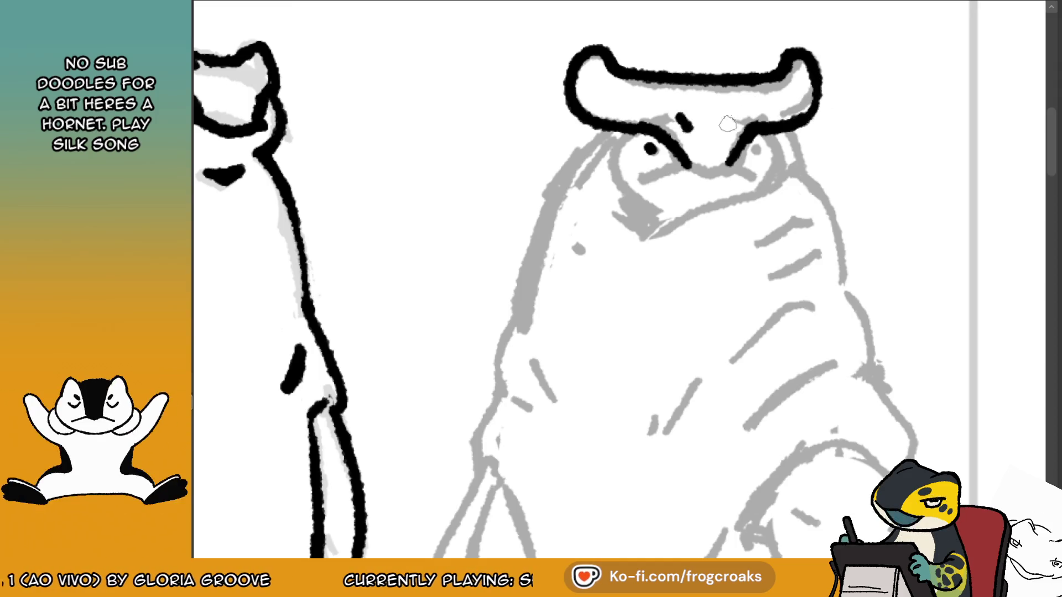
{"action": "mouse_move", "coordinate": [733, 117]}
{"action": "left_mouse_down"}
{"action": "mouse_move", "coordinate": [726, 131]}
{"action": "mouse_move", "coordinate": [694, 127]}
{"action": "left_mouse_up"}
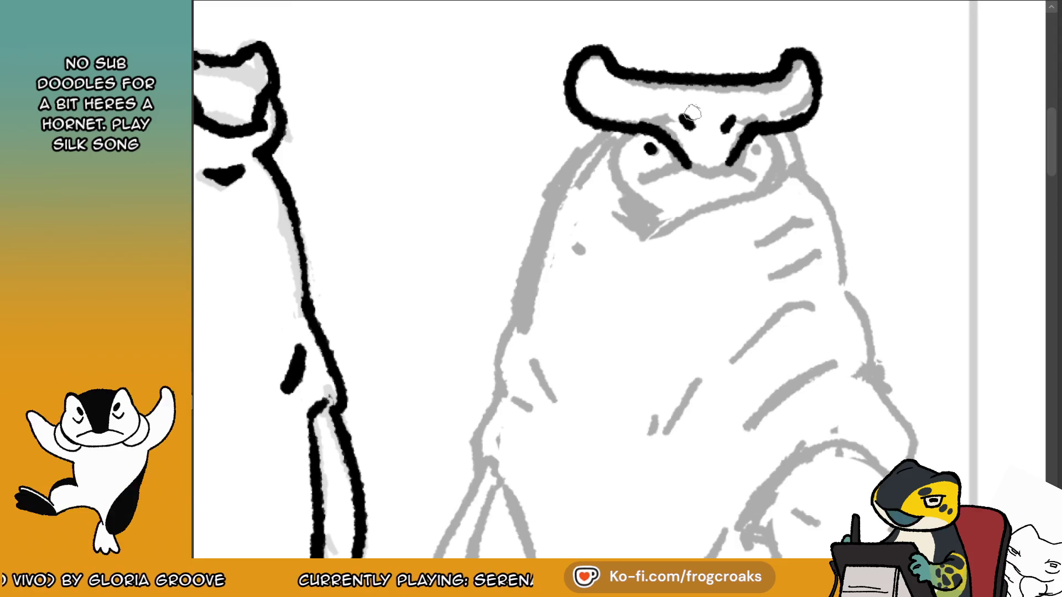
{"action": "scroll", "coordinate": [692, 113], "scroll_direction": "down", "scroll_amount": 3}
{"action": "scroll", "coordinate": [535, 76], "scroll_direction": "up", "scroll_amount": 2}
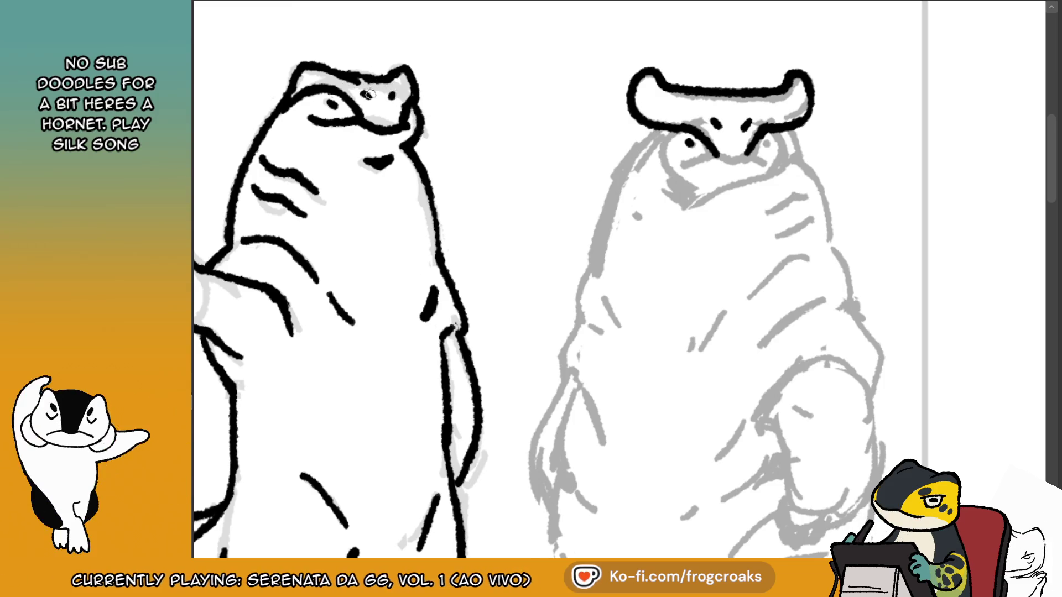
Dot the side-view creature's two nostrils and ink short strokes around the front-view nose.
{"action": "left_click", "coordinate": [367, 94]}
{"action": "left_click", "coordinate": [393, 95]}
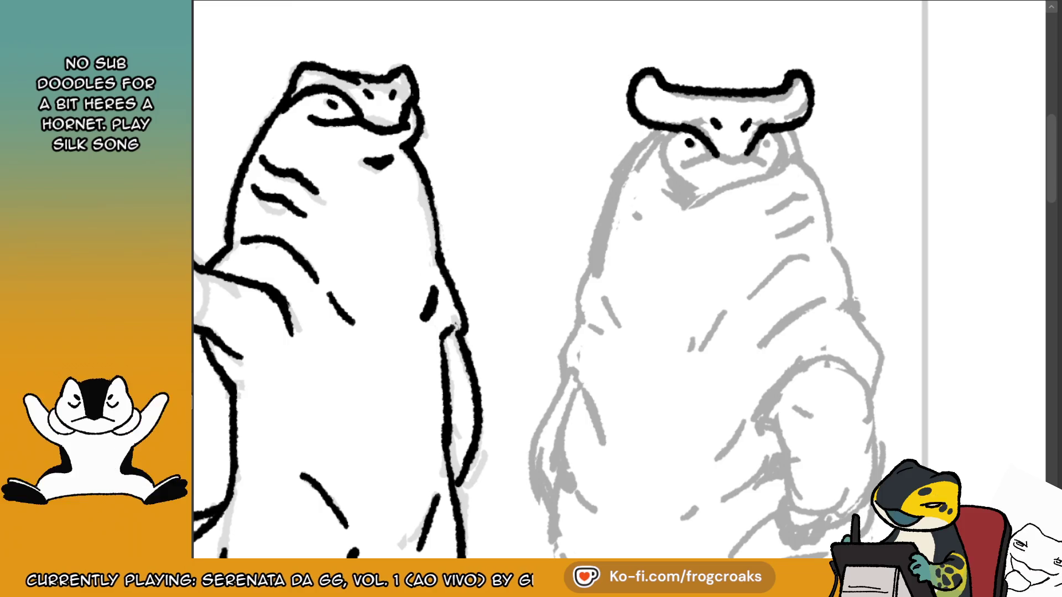
{"action": "key", "text": "ctrl+z"}
{"action": "left_click_drag", "start_coordinate": [664, 99], "coordinate": [715, 124]}
{"action": "key", "text": "ctrl+z"}
{"action": "key", "text": "ctrl+z"}
{"action": "key", "text": "ctrl+z"}
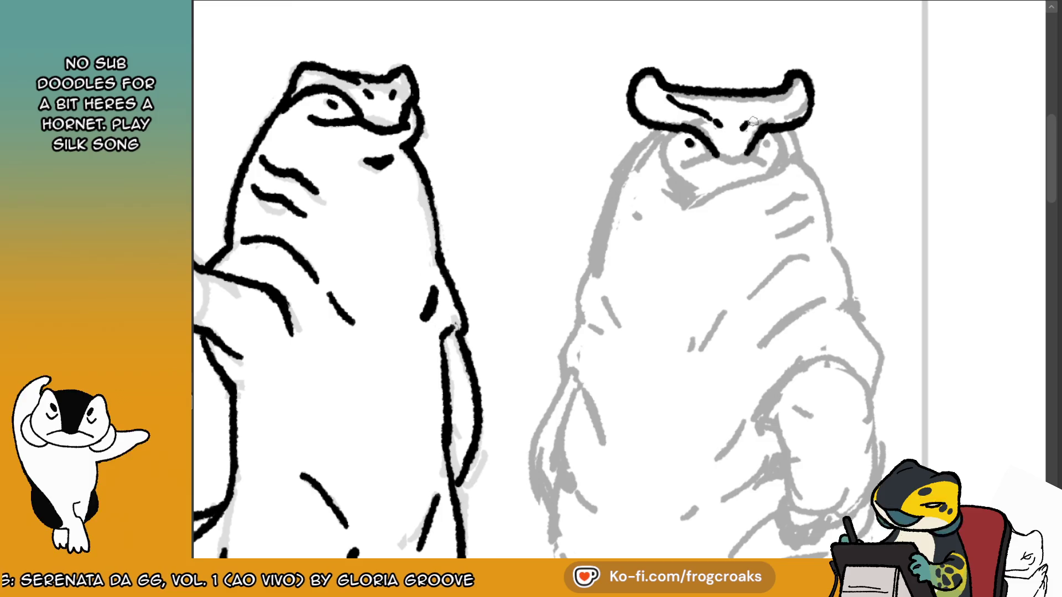
{"action": "key", "text": "ctrl+z"}
{"action": "mouse_move", "coordinate": [781, 99]}
{"action": "left_mouse_down"}
{"action": "mouse_move", "coordinate": [747, 126]}
{"action": "mouse_move", "coordinate": [765, 114]}
{"action": "left_mouse_up"}
{"action": "key", "text": "ctrl+z"}
{"action": "key", "text": "ctrl+z"}
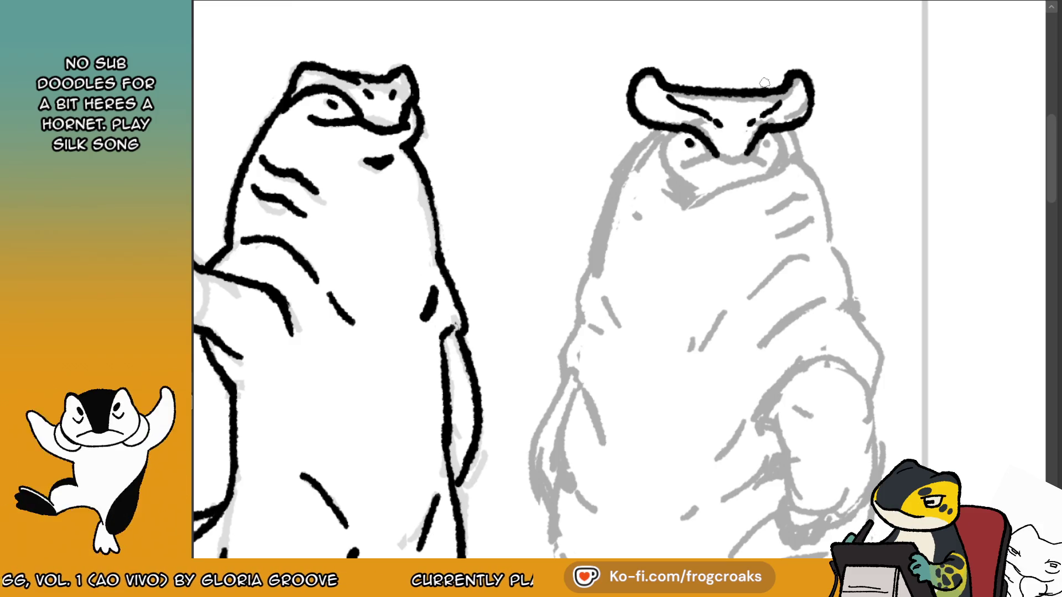
{"action": "key", "text": "ctrl+z"}
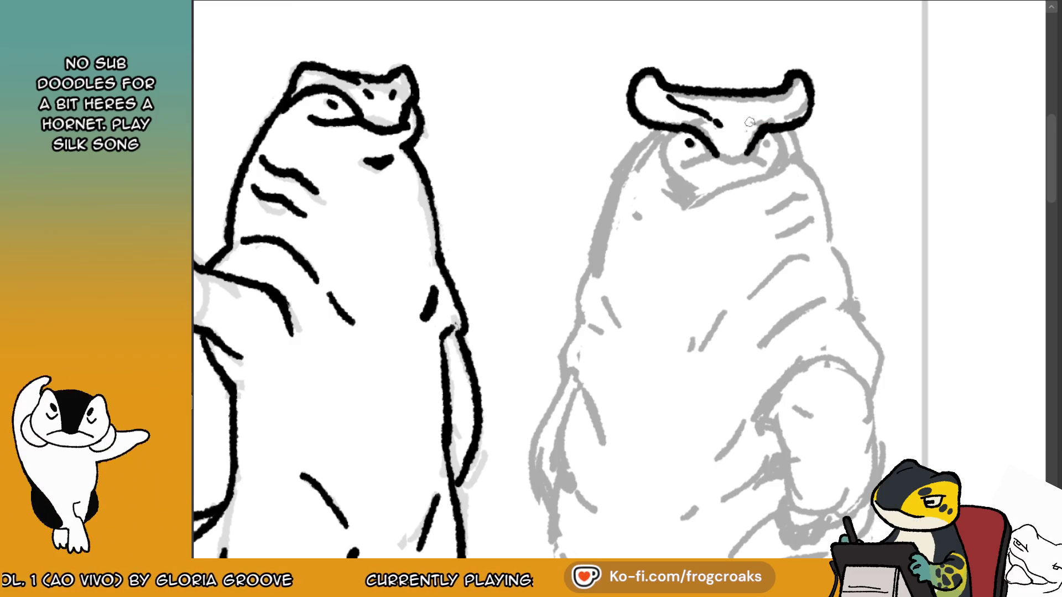
{"action": "left_click_drag", "start_coordinate": [759, 114], "coordinate": [747, 128]}
{"action": "key", "text": "ctrl+z"}
{"action": "left_click_drag", "start_coordinate": [783, 99], "coordinate": [756, 120]}
{"action": "key", "text": "ctrl+z"}
{"action": "key", "text": "ctrl+z"}
{"action": "key", "text": "ctrl+z"}
{"action": "key", "text": "ctrl+z"}
{"action": "key", "text": "ctrl+z"}
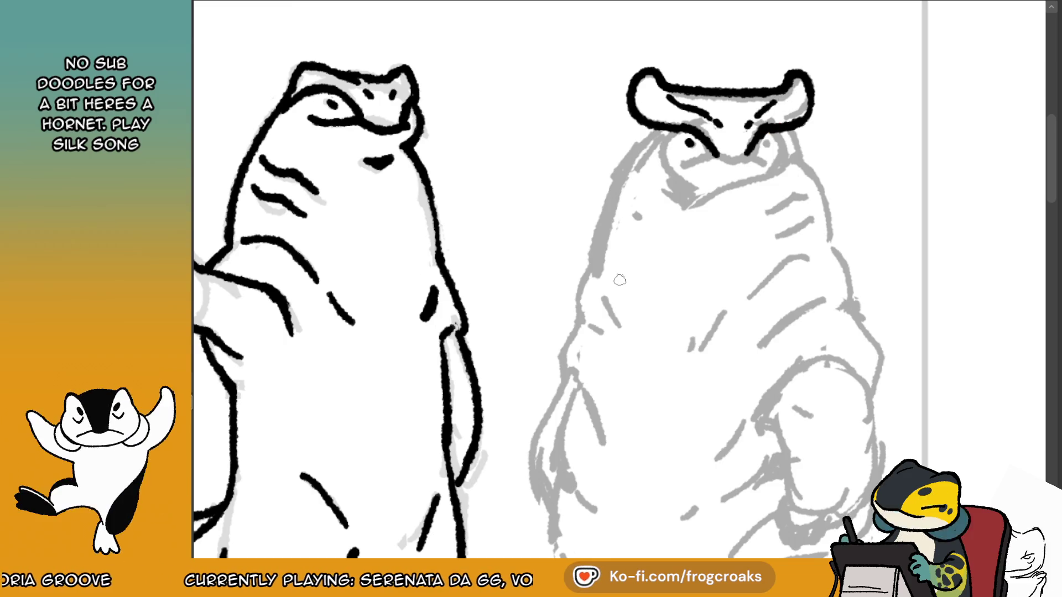
Dot the right pupil and ink the mouth, cheek strokes and right edge of the head.
{"action": "left_click", "coordinate": [764, 145]}
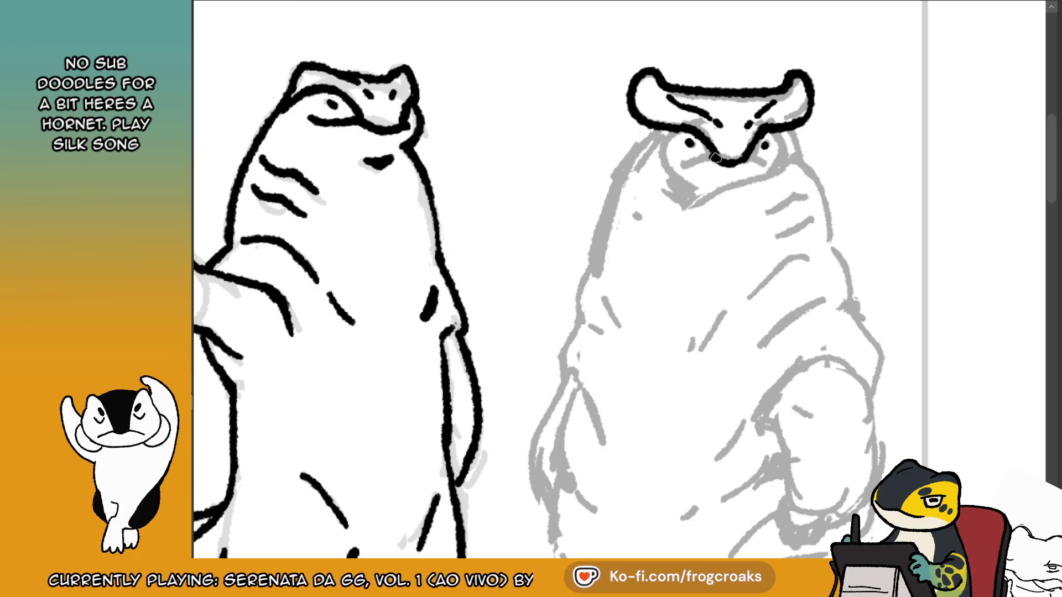
{"action": "mouse_move", "coordinate": [728, 162]}
{"action": "left_mouse_down"}
{"action": "mouse_move", "coordinate": [752, 157]}
{"action": "mouse_move", "coordinate": [688, 165]}
{"action": "mouse_move", "coordinate": [769, 164]}
{"action": "left_mouse_up"}
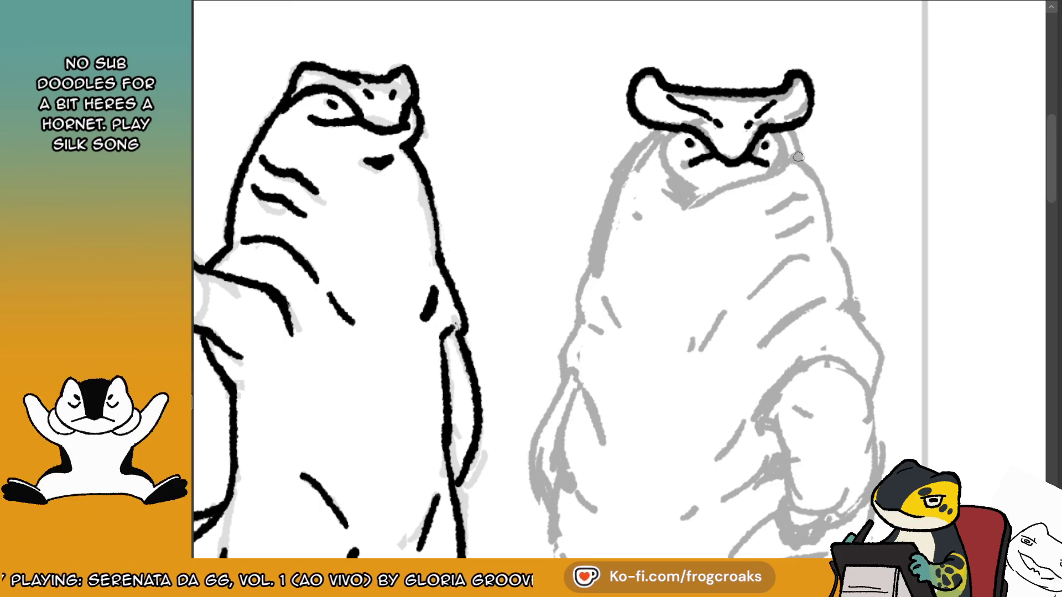
{"action": "left_click_drag", "start_coordinate": [784, 133], "coordinate": [784, 150]}
{"action": "mouse_move", "coordinate": [668, 133]}
{"action": "left_mouse_down"}
{"action": "mouse_move", "coordinate": [618, 173]}
{"action": "mouse_move", "coordinate": [698, 188]}
{"action": "mouse_move", "coordinate": [687, 187]}
{"action": "mouse_move", "coordinate": [762, 170]}
{"action": "left_mouse_up"}
{"action": "key", "text": "ctrl+z"}
{"action": "left_click_drag", "start_coordinate": [707, 194], "coordinate": [792, 161]}
{"action": "key", "text": "ctrl+z"}
{"action": "left_click_drag", "start_coordinate": [695, 194], "coordinate": [788, 161]}
{"action": "left_click_drag", "start_coordinate": [789, 132], "coordinate": [801, 162]}
{"action": "key", "text": "ctrl+z"}
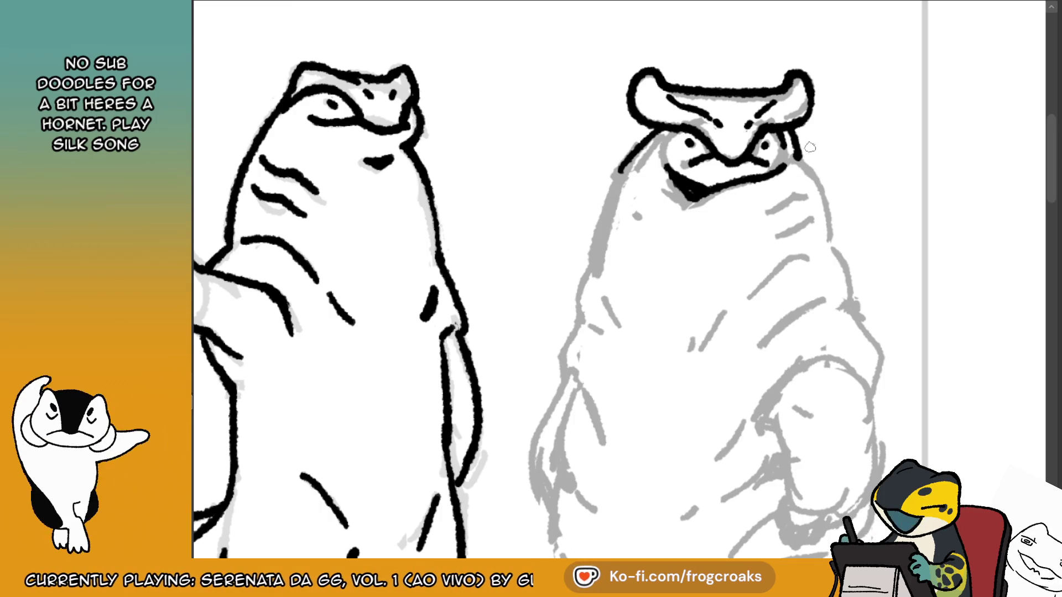
Ink the frowning figure's left and right body outlines down from the head.
{"action": "mouse_move", "coordinate": [657, 142]}
{"action": "left_mouse_down"}
{"action": "mouse_move", "coordinate": [610, 195]}
{"action": "mouse_move", "coordinate": [591, 256]}
{"action": "mouse_move", "coordinate": [649, 130]}
{"action": "mouse_move", "coordinate": [611, 196]}
{"action": "mouse_move", "coordinate": [586, 287]}
{"action": "left_mouse_up"}
{"action": "key", "text": "ctrl+z"}
{"action": "key", "text": "ctrl+z"}
{"action": "key", "text": "ctrl+z"}
{"action": "key", "text": "ctrl+z"}
{"action": "mouse_move", "coordinate": [625, 182]}
{"action": "left_mouse_down"}
{"action": "mouse_move", "coordinate": [591, 276]}
{"action": "mouse_move", "coordinate": [627, 179]}
{"action": "left_mouse_up"}
{"action": "key", "text": "ctrl+z"}
{"action": "left_click_drag", "start_coordinate": [596, 260], "coordinate": [578, 329]}
{"action": "left_click_drag", "start_coordinate": [796, 153], "coordinate": [833, 246]}
{"action": "key", "text": "ctrl+z"}
{"action": "key", "text": "ctrl+z"}
{"action": "key", "text": "ctrl+z"}
{"action": "left_click_drag", "start_coordinate": [816, 204], "coordinate": [852, 312]}
{"action": "key", "text": "ctrl+z"}
Ink the lower right contour, two side stripes and short hatch strokes on the left side.
{"action": "key", "text": "ctrl+z"}
{"action": "key", "text": "ctrl+z"}
{"action": "left_click_drag", "start_coordinate": [813, 184], "coordinate": [849, 302]}
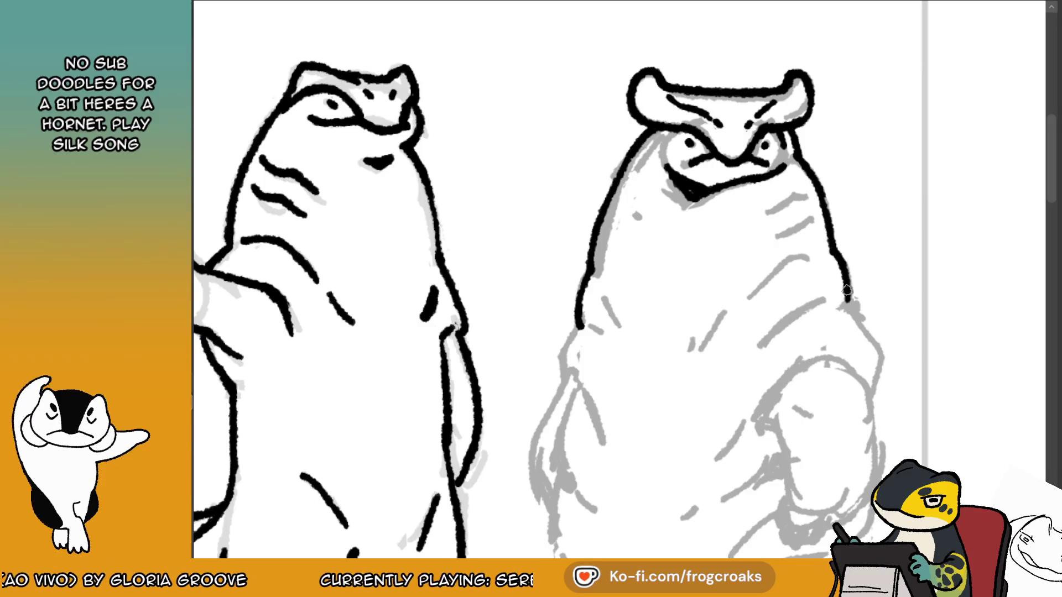
{"action": "mouse_move", "coordinate": [818, 251]}
{"action": "left_mouse_down"}
{"action": "mouse_move", "coordinate": [827, 268]}
{"action": "mouse_move", "coordinate": [758, 298]}
{"action": "left_mouse_up"}
{"action": "key", "text": "ctrl+z"}
{"action": "left_click_drag", "start_coordinate": [831, 305], "coordinate": [759, 356]}
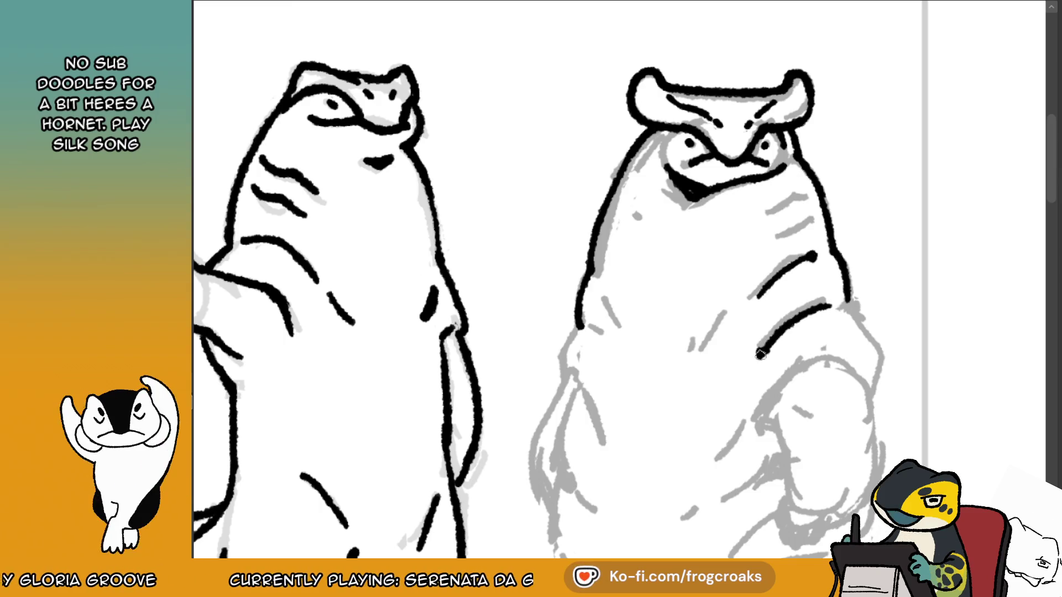
{"action": "mouse_move", "coordinate": [819, 215]}
{"action": "left_mouse_down"}
{"action": "mouse_move", "coordinate": [766, 244]}
{"action": "mouse_move", "coordinate": [811, 187]}
{"action": "left_mouse_up"}
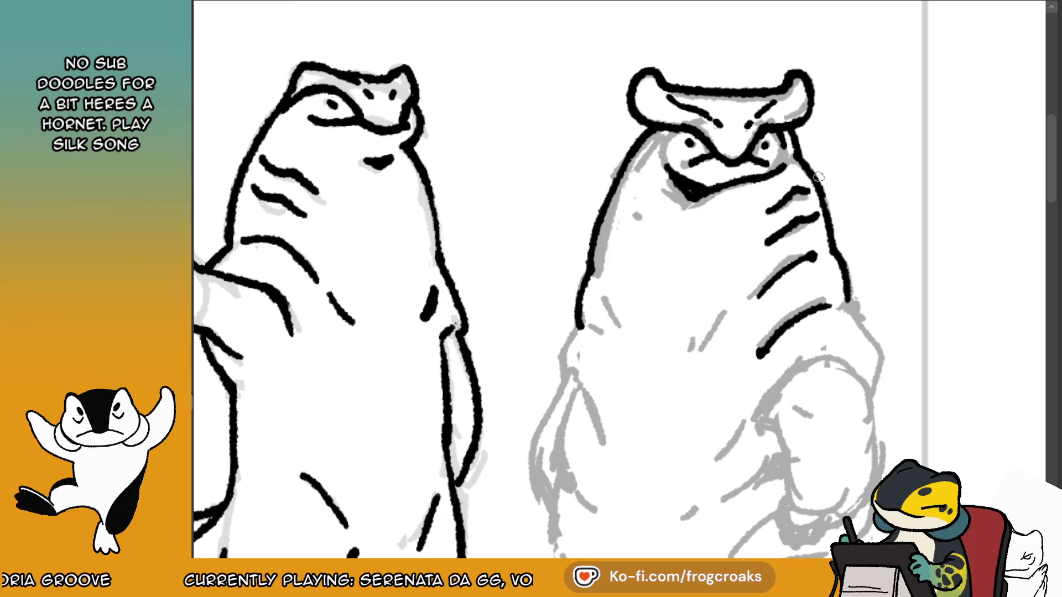
{"action": "left_click_drag", "start_coordinate": [624, 195], "coordinate": [604, 232]}
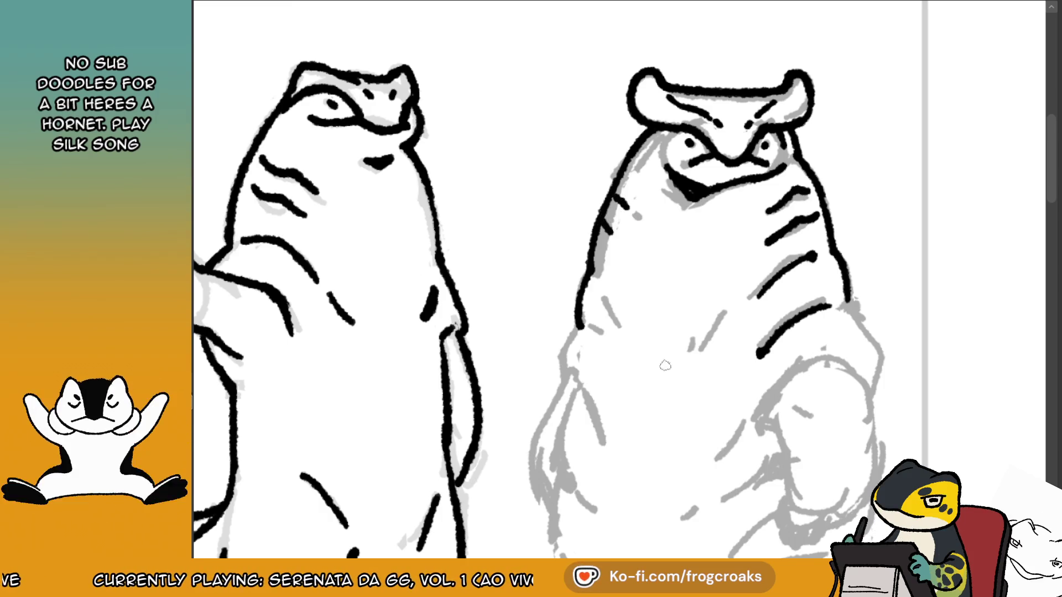
{"action": "left_click_drag", "start_coordinate": [597, 280], "coordinate": [618, 321]}
{"action": "left_click_drag", "start_coordinate": [735, 318], "coordinate": [709, 349]}
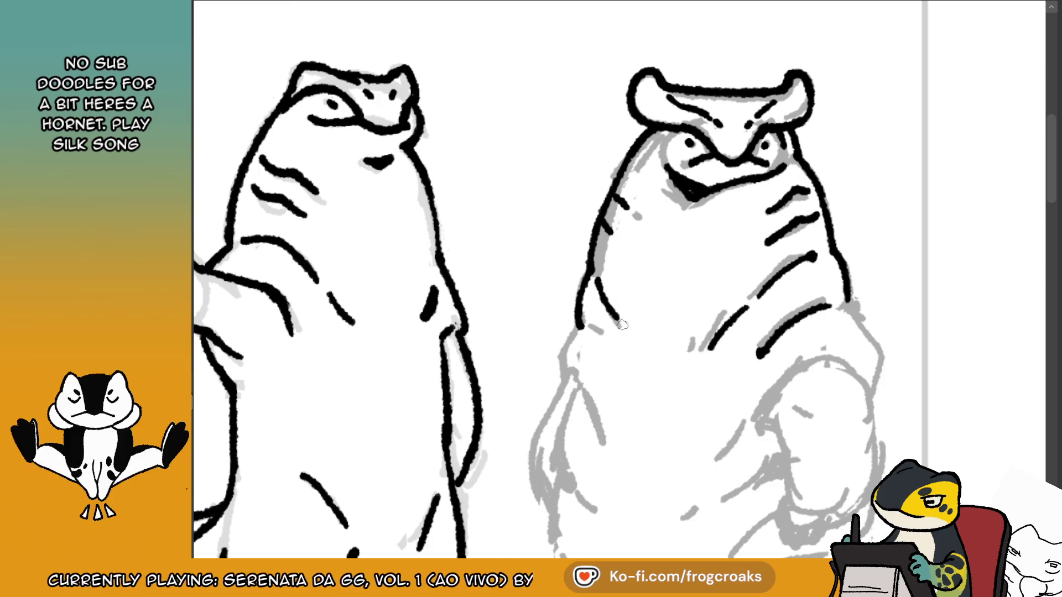
{"action": "left_click_drag", "start_coordinate": [596, 333], "coordinate": [615, 347]}
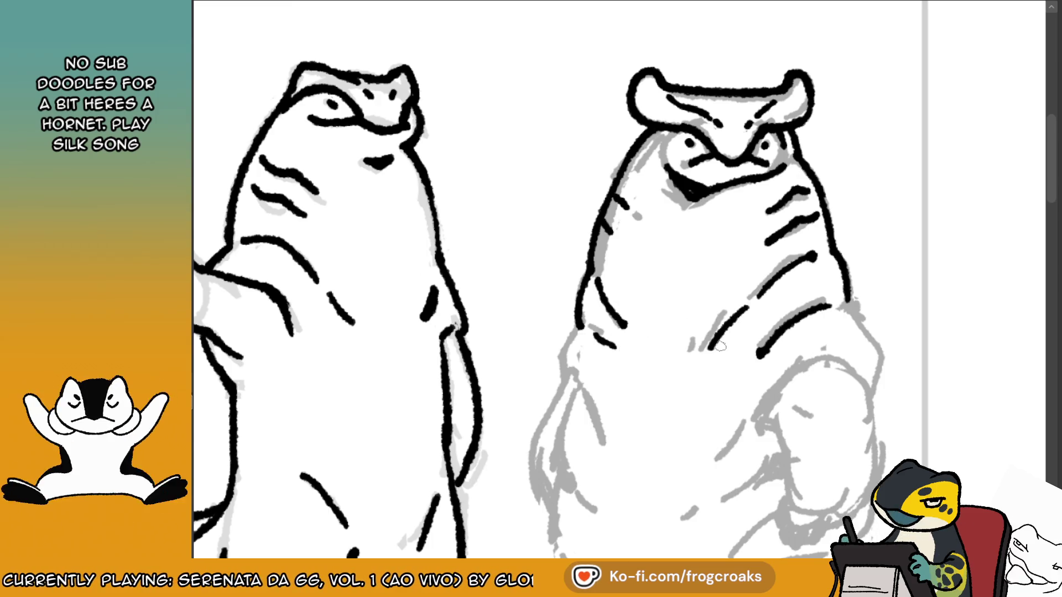
{"action": "scroll", "coordinate": [993, 85], "scroll_direction": "down", "scroll_amount": 3}
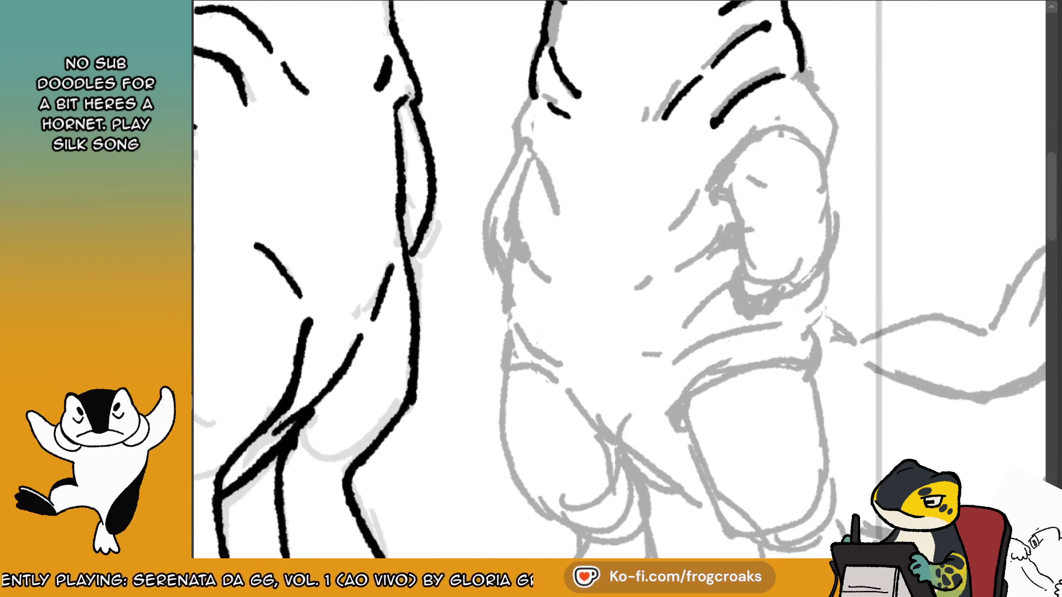
Ink the arm crease mark, the arm's outer edge and the body's left edge stroke.
{"action": "mouse_move", "coordinate": [703, 303]}
{"action": "left_mouse_down"}
{"action": "mouse_move", "coordinate": [701, 318]}
{"action": "mouse_move", "coordinate": [709, 299]}
{"action": "mouse_move", "coordinate": [808, 274]}
{"action": "left_mouse_up"}
{"action": "key", "text": "ctrl+z"}
{"action": "mouse_move", "coordinate": [709, 296]}
{"action": "left_mouse_down"}
{"action": "mouse_move", "coordinate": [769, 249]}
{"action": "mouse_move", "coordinate": [810, 280]}
{"action": "left_mouse_up"}
{"action": "mouse_move", "coordinate": [795, 192]}
{"action": "left_mouse_down"}
{"action": "mouse_move", "coordinate": [822, 245]}
{"action": "mouse_move", "coordinate": [811, 287]}
{"action": "left_mouse_up"}
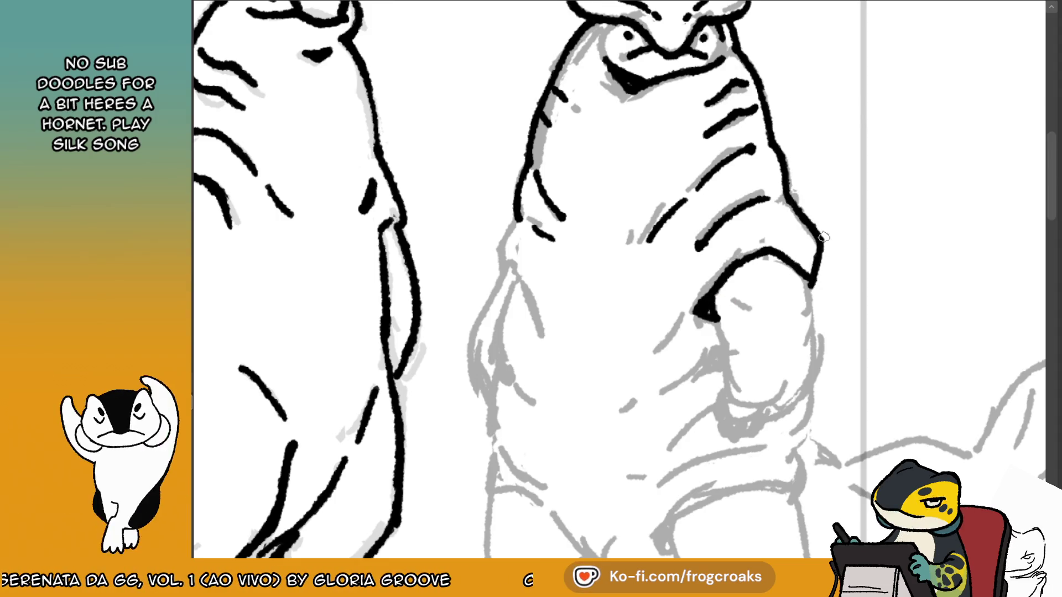
{"action": "left_click_drag", "start_coordinate": [510, 232], "coordinate": [498, 282]}
{"action": "key", "text": "ctrl+z"}
{"action": "mouse_move", "coordinate": [523, 224]}
{"action": "left_mouse_down"}
{"action": "mouse_move", "coordinate": [498, 276]}
{"action": "mouse_move", "coordinate": [533, 308]}
{"action": "left_mouse_up"}
{"action": "key", "text": "ctrl+z"}
{"action": "left_click_drag", "start_coordinate": [508, 271], "coordinate": [538, 333]}
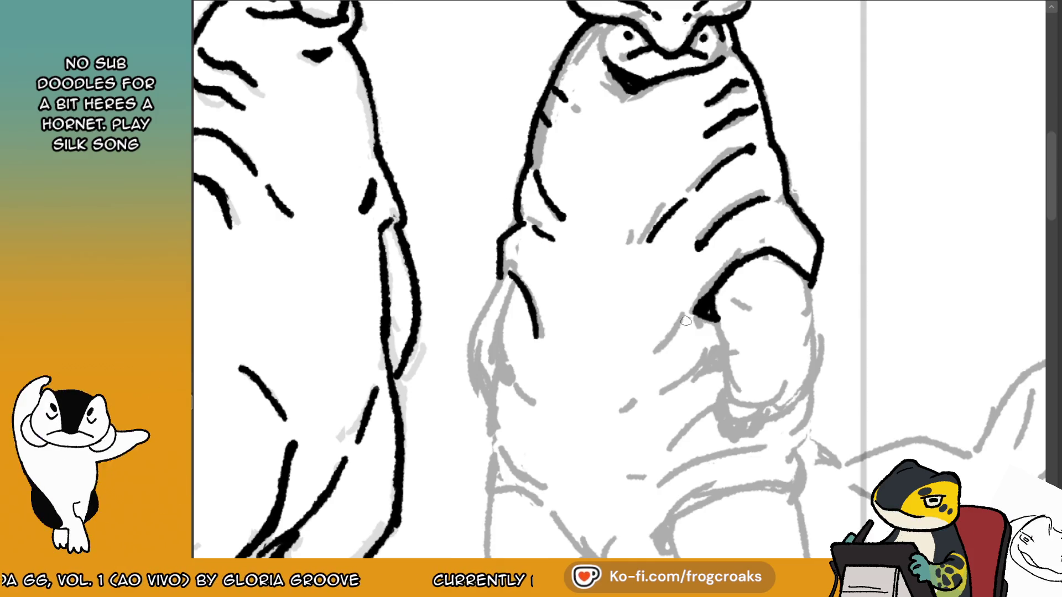
{"action": "key", "text": "ctrl+z"}
{"action": "left_click_drag", "start_coordinate": [508, 272], "coordinate": [540, 336]}
{"action": "left_click_drag", "start_coordinate": [683, 317], "coordinate": [656, 354]}
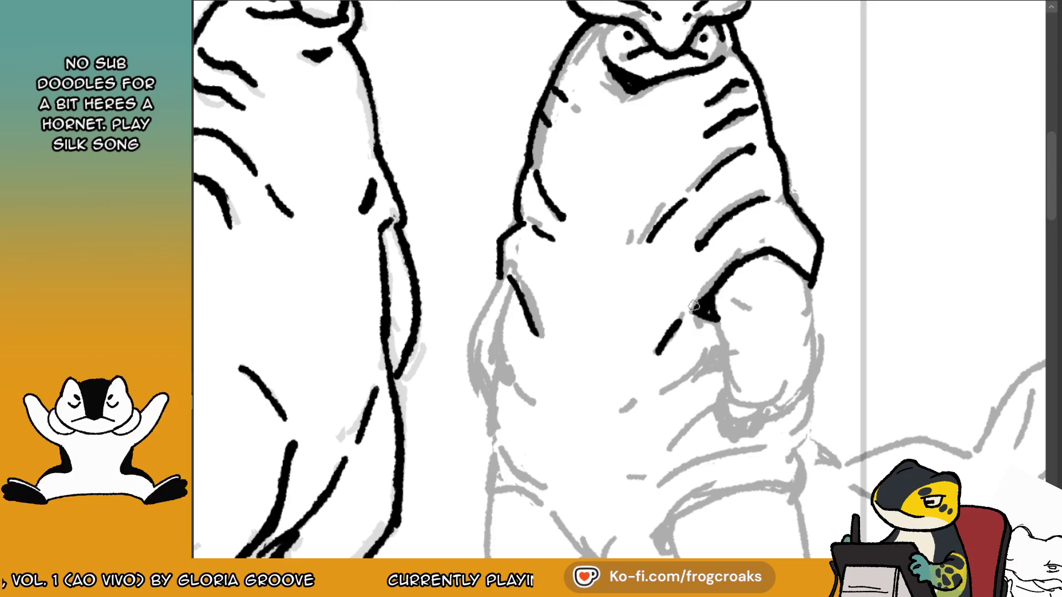
Mirror the canvas view and ink the clenched hand's left edge.
{"action": "key", "text": "m"}
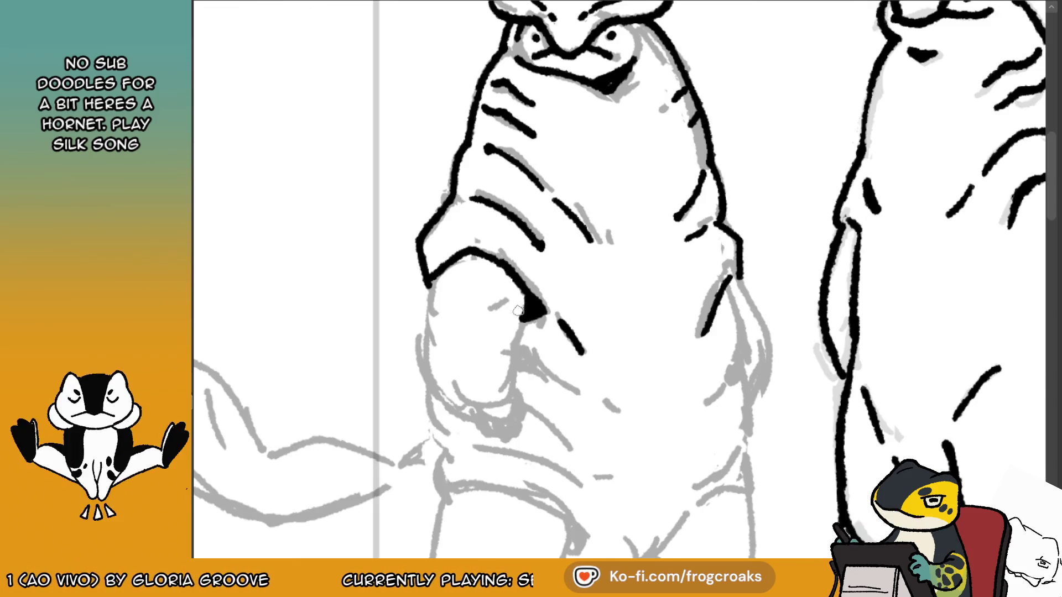
{"action": "left_click_drag", "start_coordinate": [429, 281], "coordinate": [427, 369]}
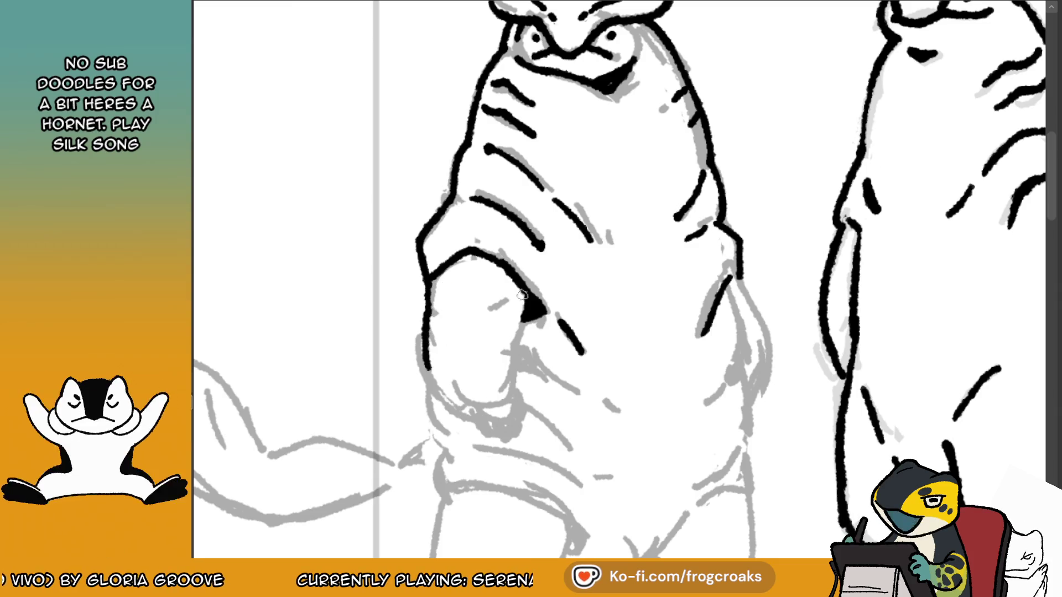
{"action": "left_click_drag", "start_coordinate": [538, 309], "coordinate": [506, 362]}
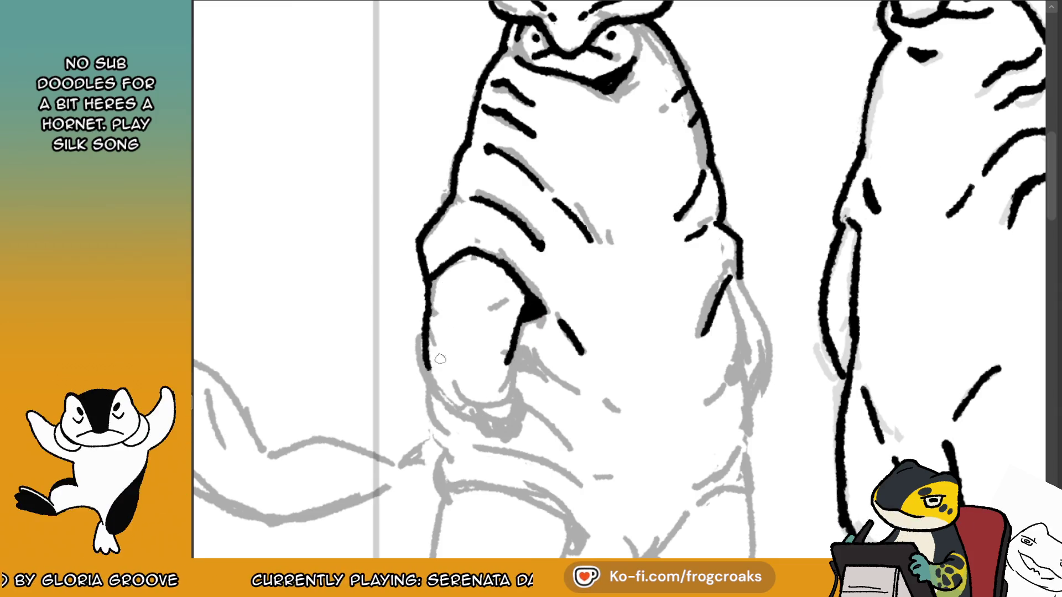
{"action": "key", "text": "ctrl+z"}
{"action": "key", "text": "ctrl+z"}
{"action": "key", "text": "ctrl+z"}
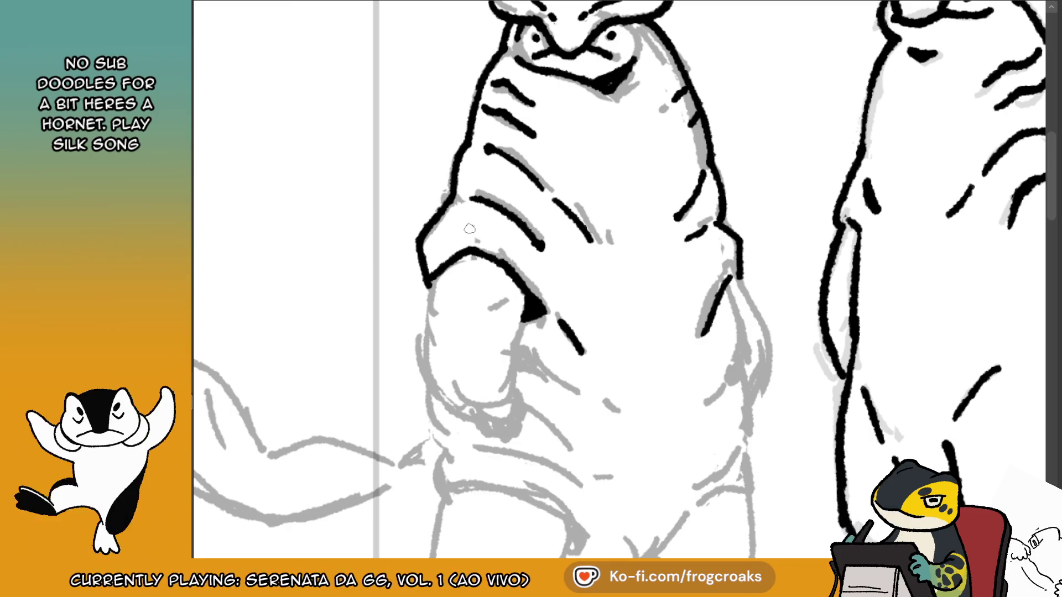
{"action": "left_click_drag", "start_coordinate": [431, 279], "coordinate": [421, 371]}
{"action": "key", "text": "ctrl+z"}
{"action": "left_click_drag", "start_coordinate": [431, 279], "coordinate": [427, 315]}
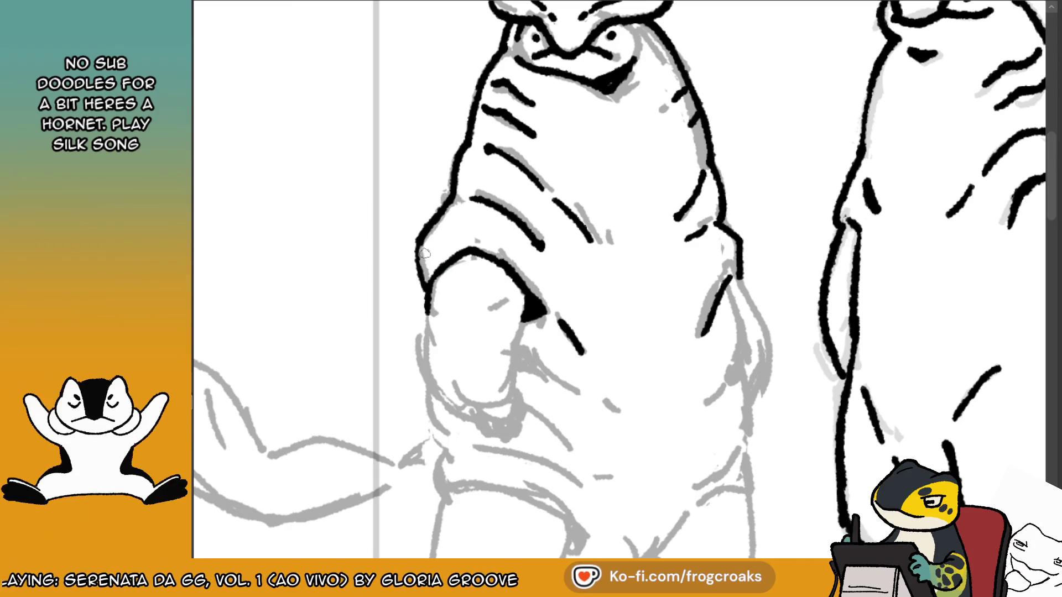
Ink the hand's curved outer edge, thumb and bottom, then extend the arm line.
{"action": "mouse_move", "coordinate": [427, 303]}
{"action": "left_mouse_down"}
{"action": "mouse_move", "coordinate": [423, 381]}
{"action": "mouse_move", "coordinate": [475, 413]}
{"action": "left_mouse_up"}
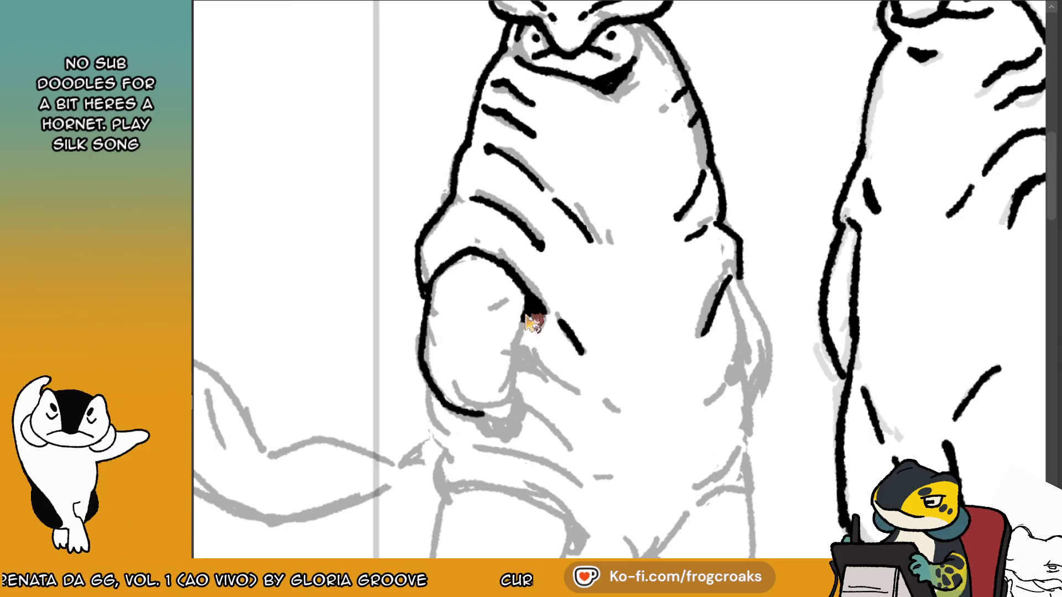
{"action": "left_click_drag", "start_coordinate": [526, 315], "coordinate": [508, 354]}
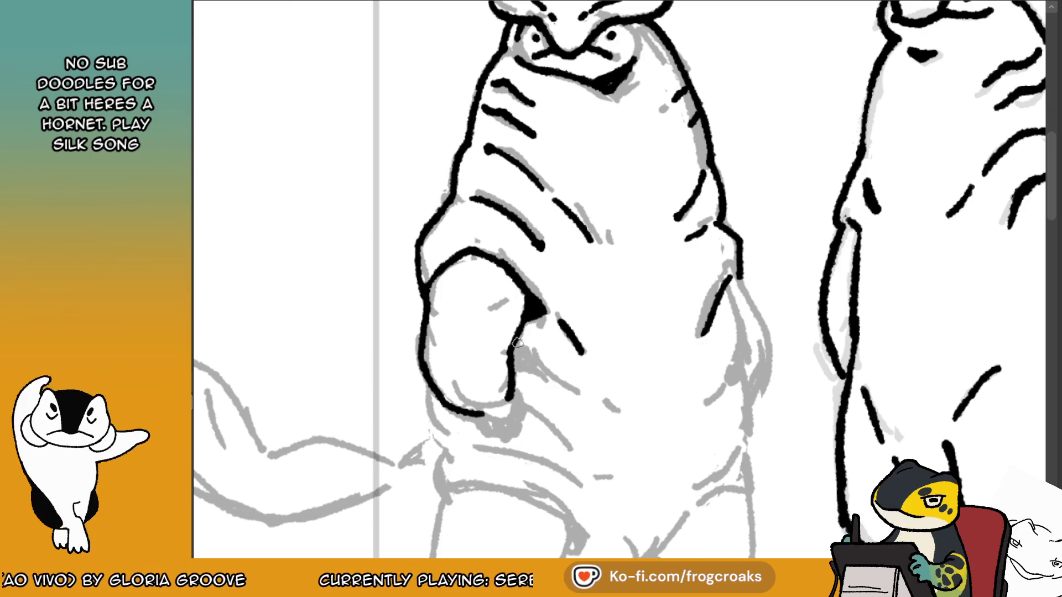
{"action": "left_click_drag", "start_coordinate": [513, 394], "coordinate": [520, 418]}
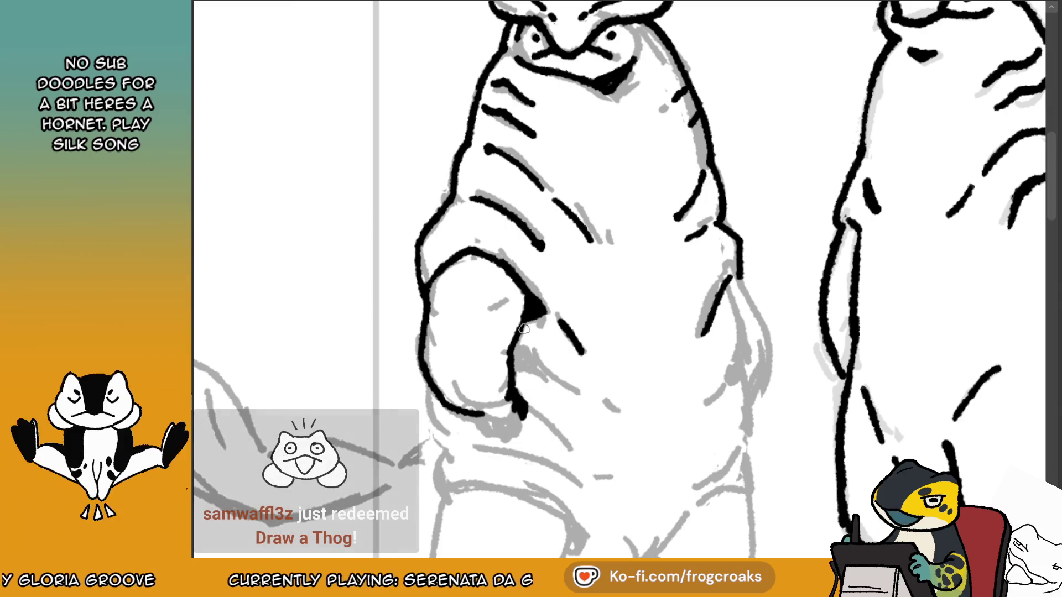
{"action": "mouse_move", "coordinate": [472, 419]}
{"action": "left_mouse_down"}
{"action": "mouse_move", "coordinate": [526, 412]}
{"action": "mouse_move", "coordinate": [470, 422]}
{"action": "mouse_move", "coordinate": [501, 433]}
{"action": "mouse_move", "coordinate": [487, 441]}
{"action": "left_mouse_up"}
{"action": "key", "text": "ctrl+z"}
{"action": "key", "text": "ctrl+z"}
{"action": "key", "text": "ctrl+z"}
{"action": "key", "text": "ctrl+z"}
{"action": "key", "text": "ctrl+z"}
{"action": "key", "text": "ctrl+z"}
{"action": "mouse_move", "coordinate": [524, 390]}
{"action": "left_mouse_down"}
{"action": "mouse_move", "coordinate": [513, 437]}
{"action": "mouse_move", "coordinate": [498, 441]}
{"action": "left_mouse_up"}
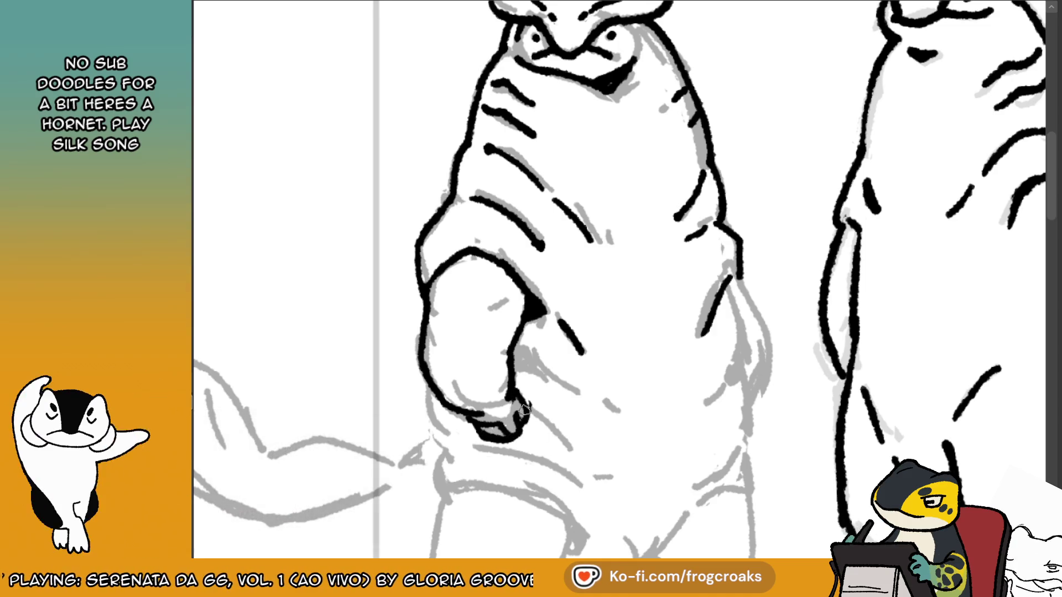
{"action": "key", "text": "ctrl+0"}
{"action": "key", "text": "ctrl+0"}
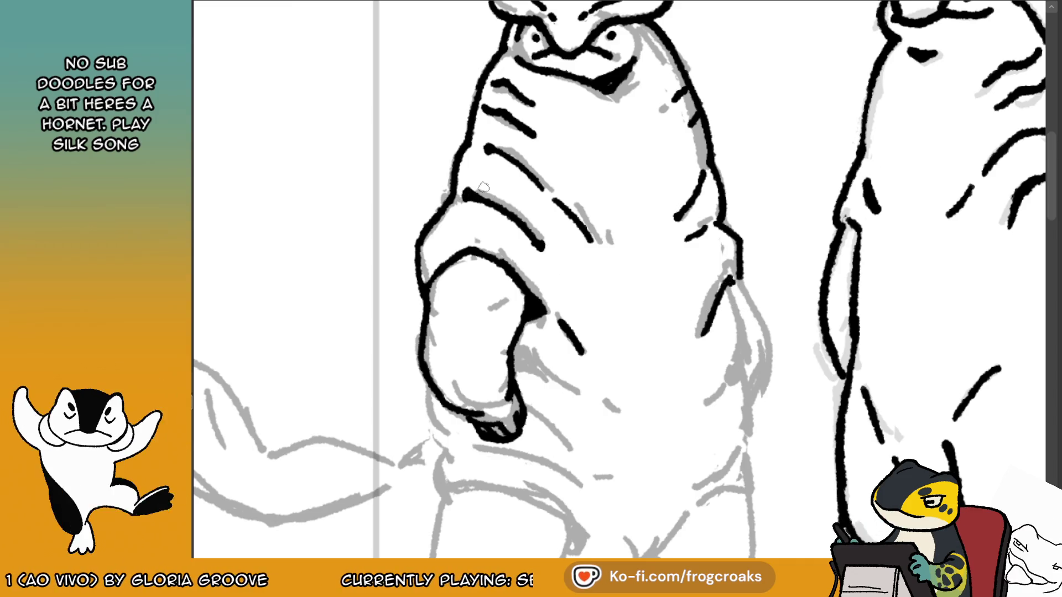
{"action": "left_click_drag", "start_coordinate": [467, 193], "coordinate": [481, 199]}
{"action": "key", "text": "ctrl+minus"}
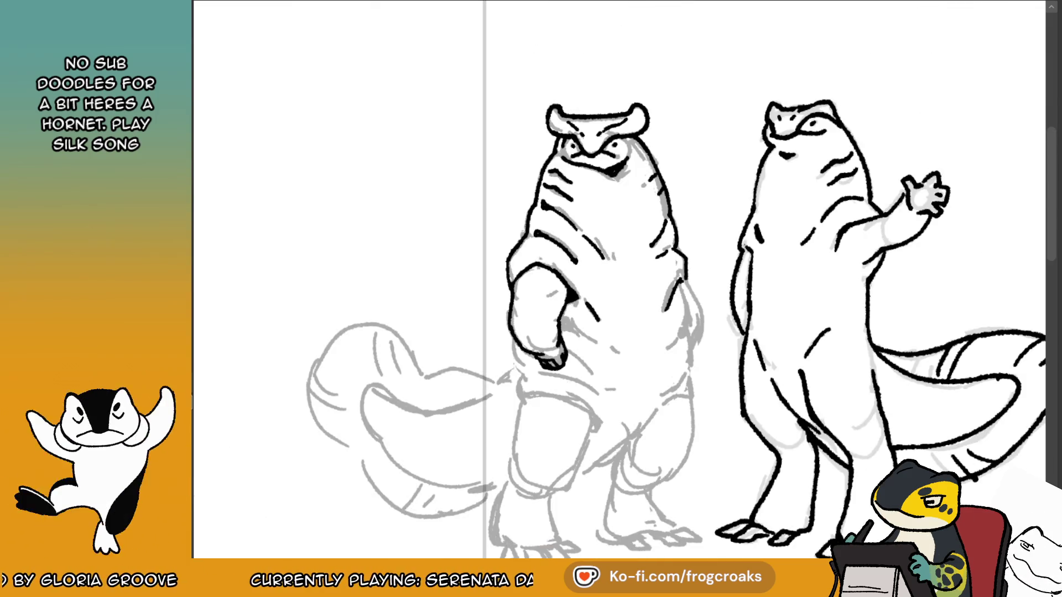
Flip the view back and ink the left body contour plus three lower-belly creases.
{"action": "key", "text": "m"}
{"action": "key", "text": "ctrl+plus"}
{"action": "mouse_move", "coordinate": [529, 292]}
{"action": "left_mouse_down"}
{"action": "mouse_move", "coordinate": [522, 359]}
{"action": "mouse_move", "coordinate": [550, 383]}
{"action": "left_mouse_up"}
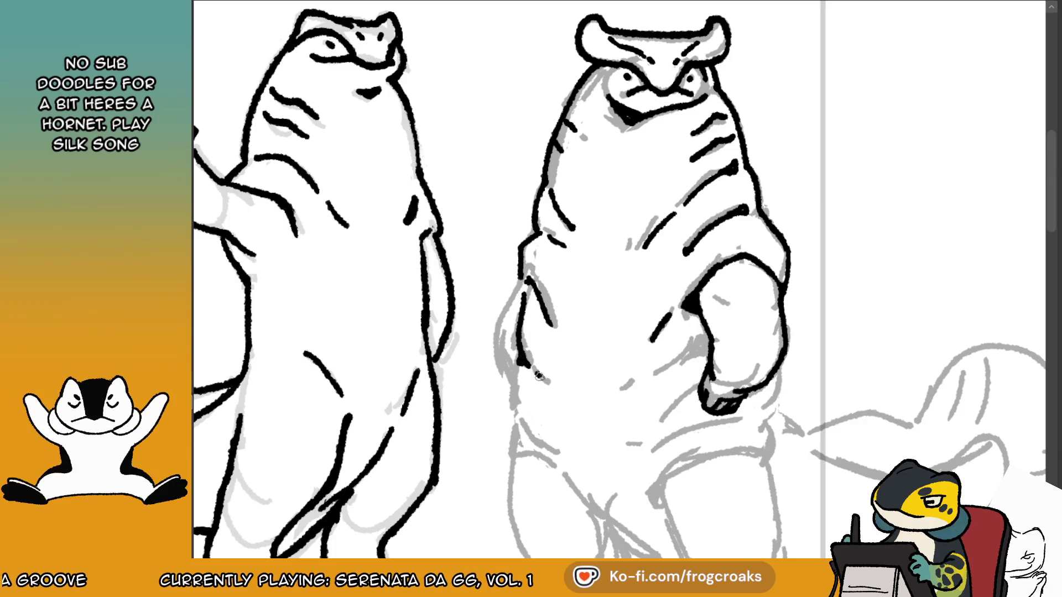
{"action": "left_click_drag", "start_coordinate": [710, 342], "coordinate": [637, 383]}
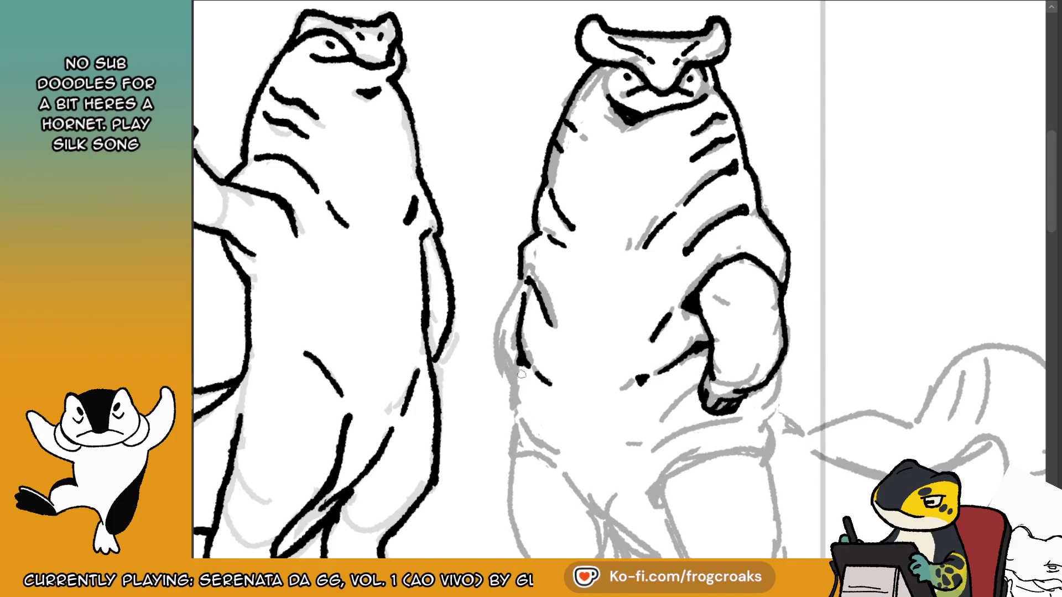
{"action": "left_click_drag", "start_coordinate": [523, 360], "coordinate": [521, 420]}
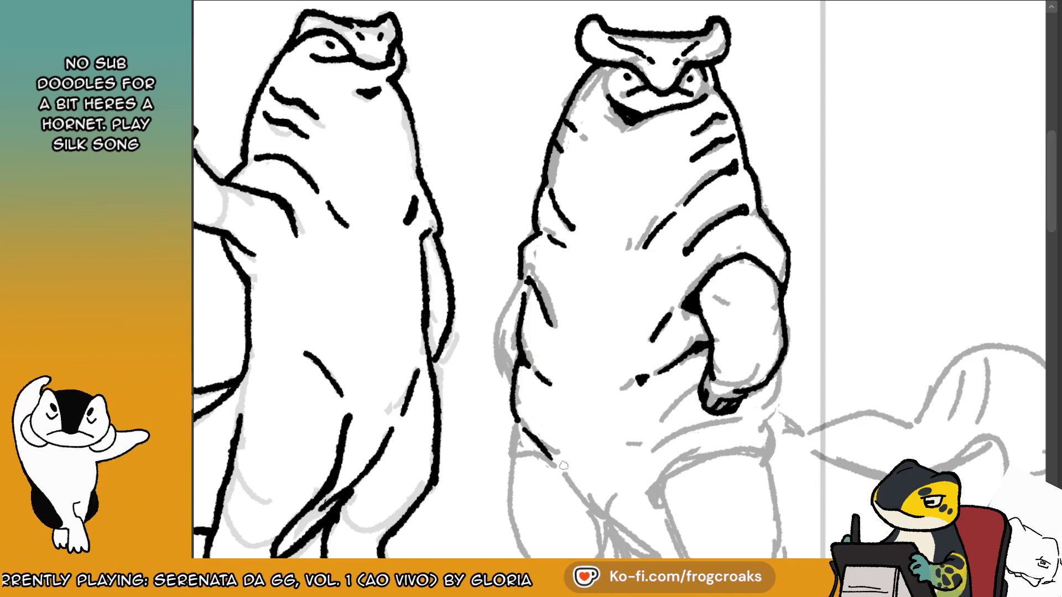
{"action": "left_click_drag", "start_coordinate": [692, 390], "coordinate": [653, 428]}
{"action": "mouse_move", "coordinate": [779, 369]}
{"action": "left_mouse_down"}
{"action": "mouse_move", "coordinate": [759, 422]}
{"action": "mouse_move", "coordinate": [645, 459]}
{"action": "left_mouse_up"}
{"action": "key", "text": "ctrl+z"}
{"action": "mouse_move", "coordinate": [744, 421]}
{"action": "left_mouse_down"}
{"action": "mouse_move", "coordinate": [646, 455]}
{"action": "mouse_move", "coordinate": [662, 419]}
{"action": "left_mouse_up"}
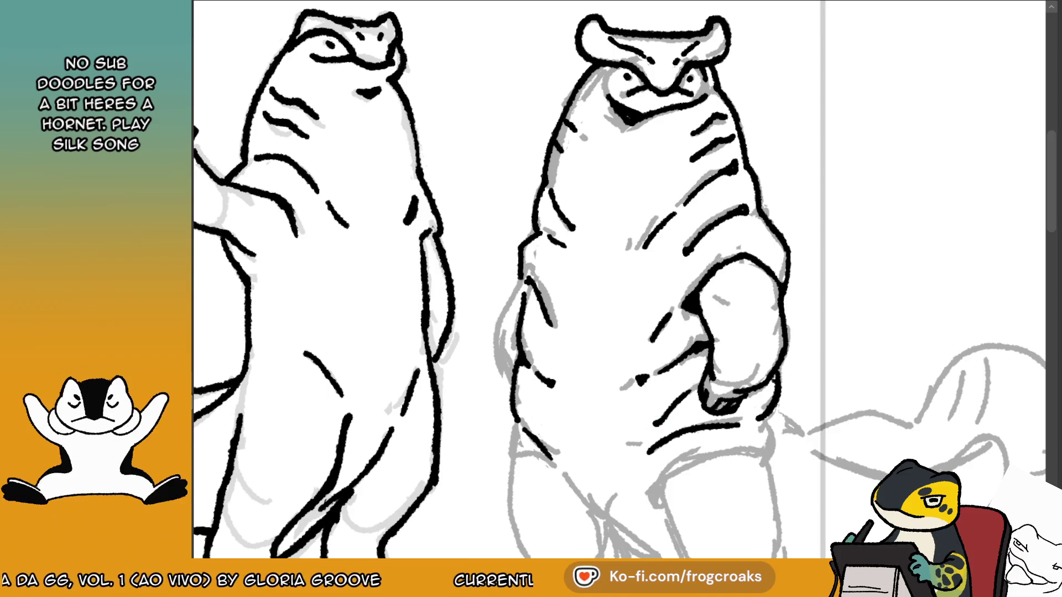
{"action": "scroll", "coordinate": [549, 382], "scroll_direction": "down", "scroll_amount": 5}
{"action": "scroll", "coordinate": [887, 153], "scroll_direction": "up", "scroll_amount": 1}
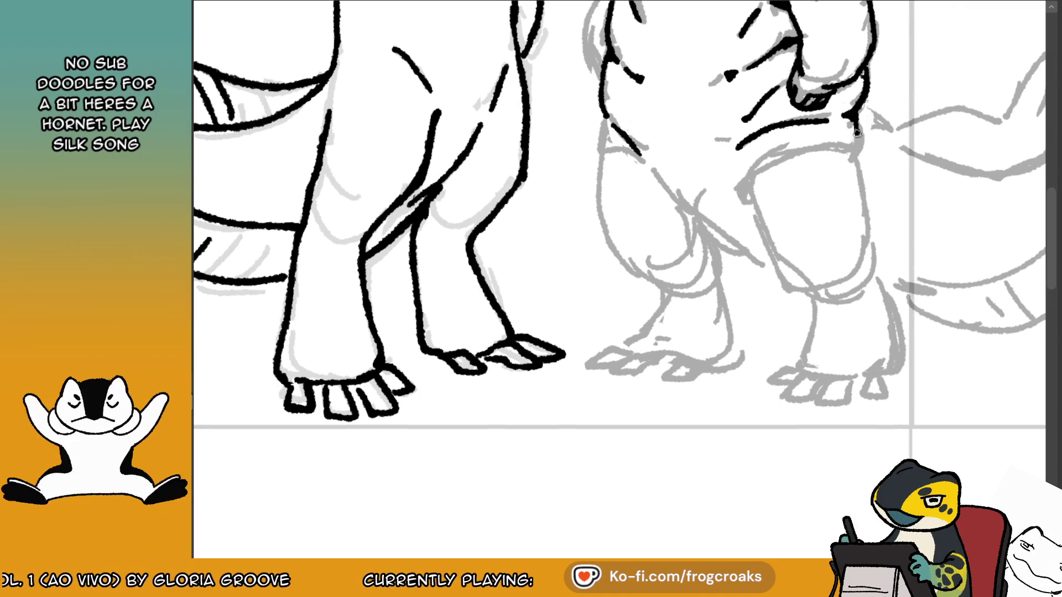
Ink a fist edge line and extend the frowning figure's left contour near the hip.
{"action": "mouse_move", "coordinate": [857, 109]}
{"action": "left_mouse_down"}
{"action": "mouse_move", "coordinate": [861, 158]}
{"action": "mouse_move", "coordinate": [737, 189]}
{"action": "left_mouse_up"}
{"action": "scroll", "coordinate": [620, 221], "scroll_direction": "up", "scroll_amount": 3}
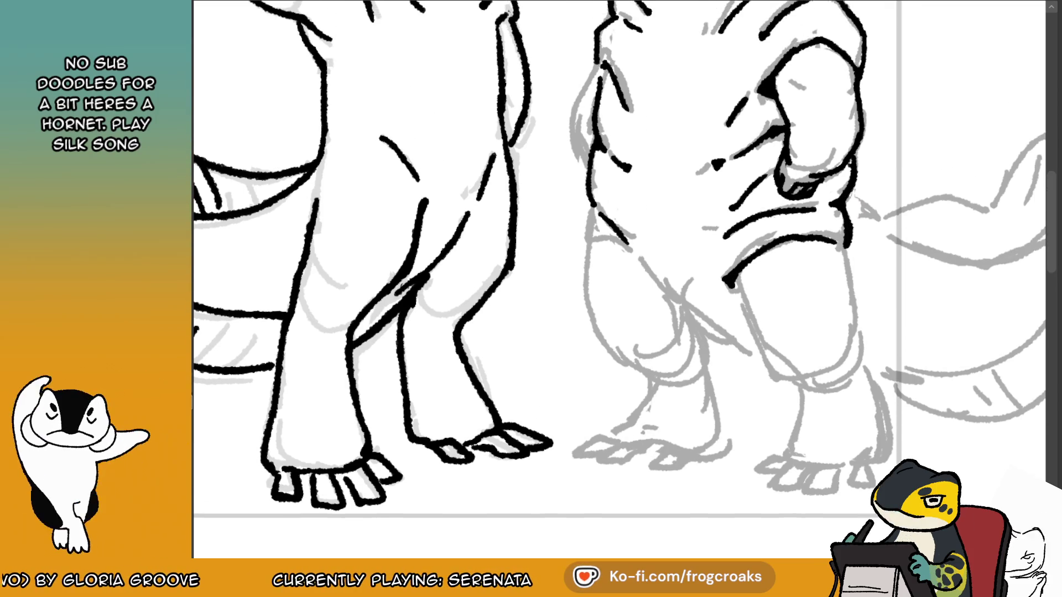
{"action": "left_click_drag", "start_coordinate": [590, 204], "coordinate": [584, 226]}
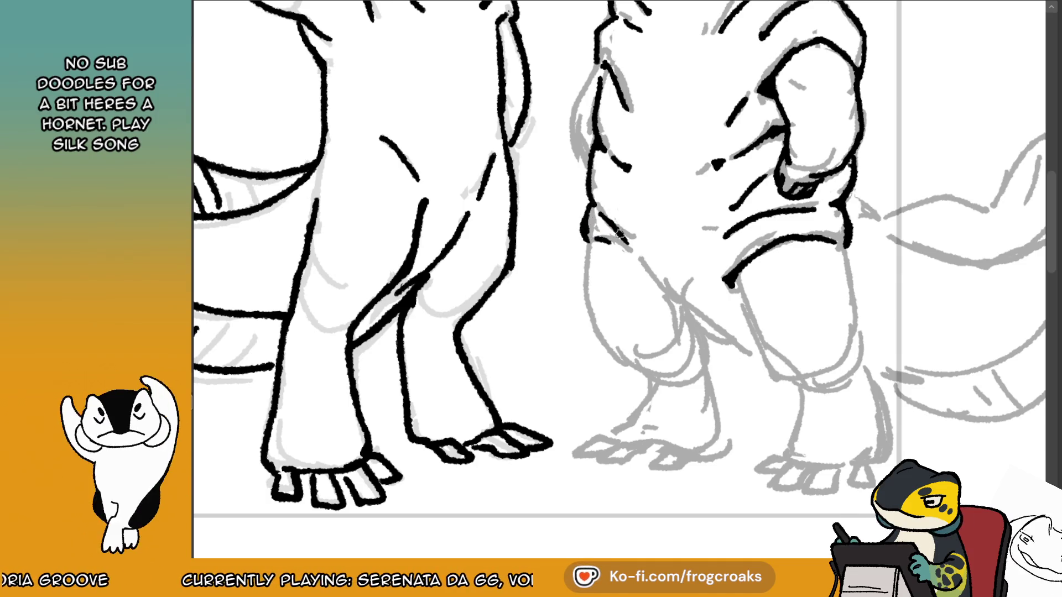
{"action": "left_click_drag", "start_coordinate": [591, 238], "coordinate": [623, 256]}
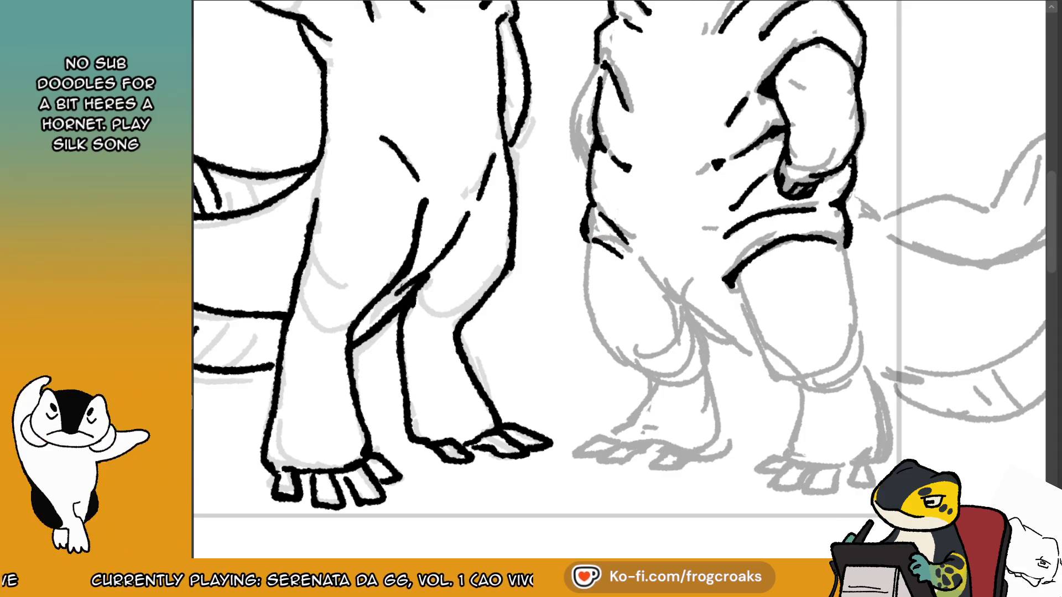
{"action": "scroll", "coordinate": [790, 241], "scroll_direction": "down", "scroll_amount": 5}
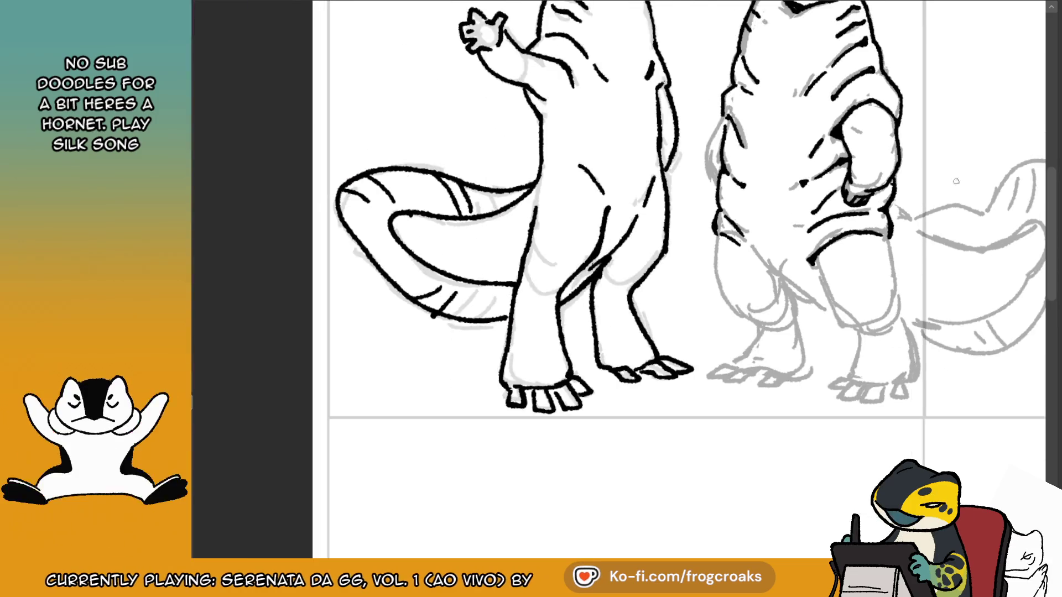
{"action": "scroll", "coordinate": [891, 126], "scroll_direction": "up", "scroll_amount": 3}
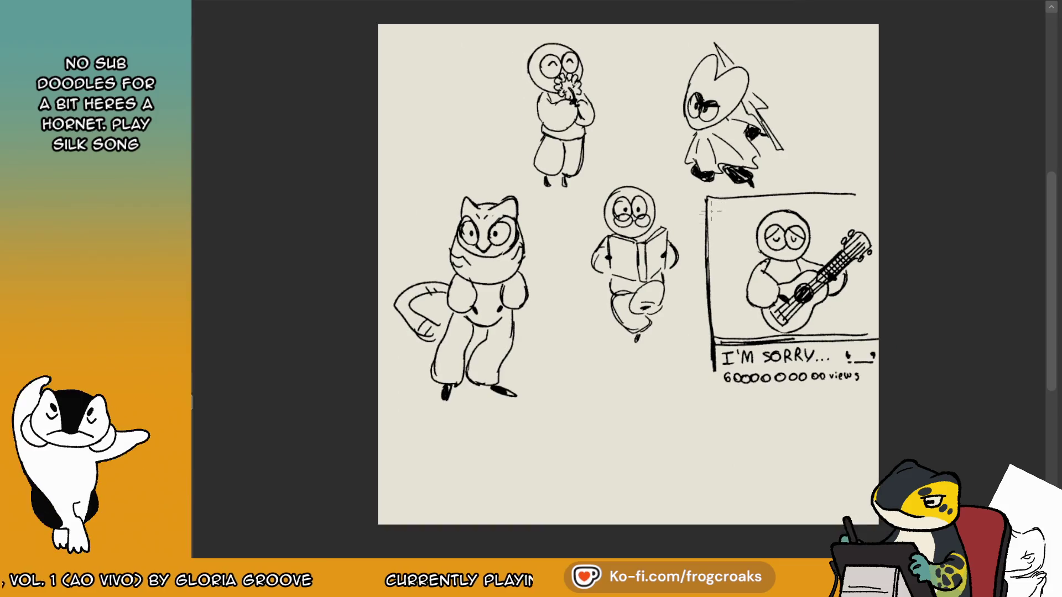
Scroll to empty space and draw a round head with dark hatched sunglasses.
{"action": "scroll", "coordinate": [562, 374], "scroll_direction": "up", "scroll_amount": 2}
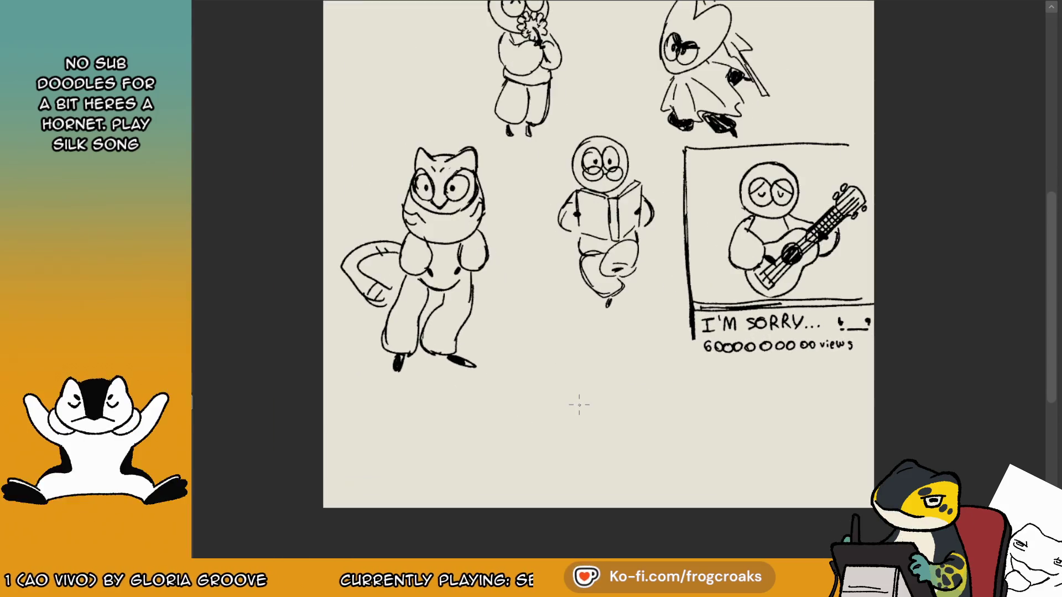
{"action": "scroll", "coordinate": [579, 405], "scroll_direction": "up", "scroll_amount": 2}
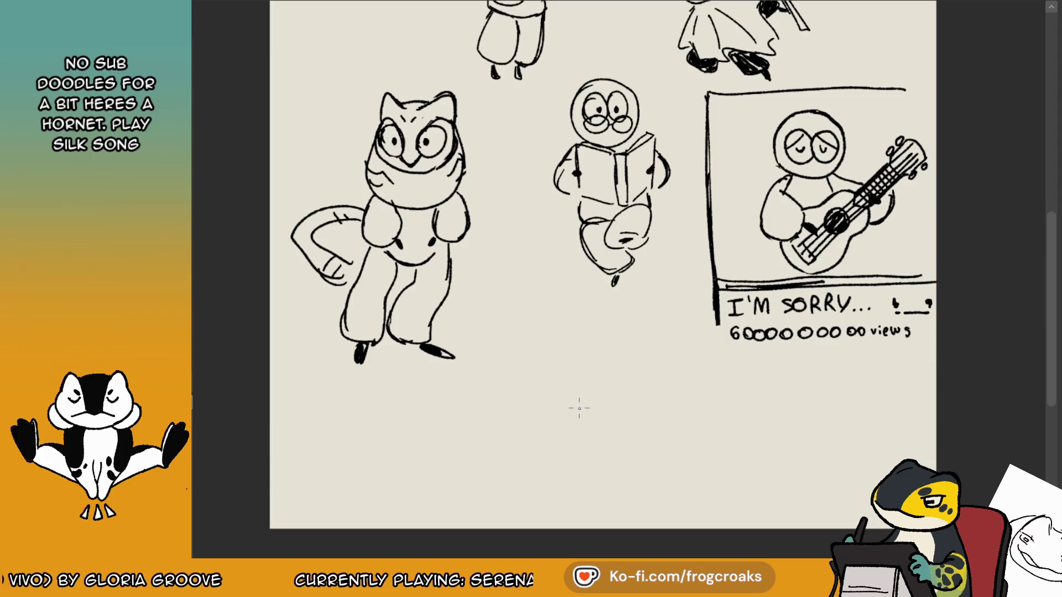
{"action": "scroll", "coordinate": [579, 408], "scroll_direction": "up", "scroll_amount": 2}
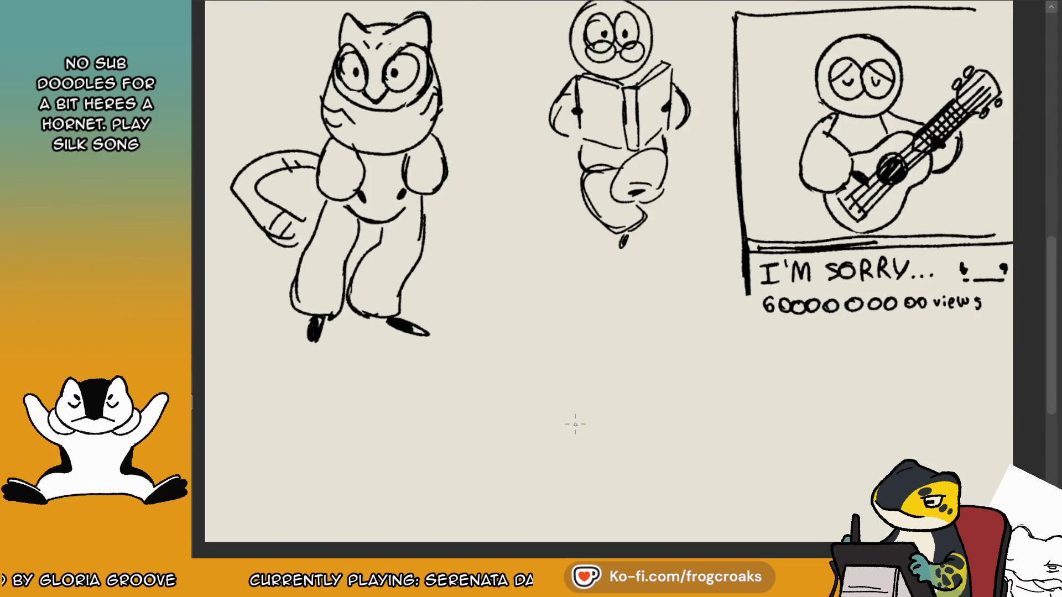
{"action": "mouse_move", "coordinate": [529, 278]}
{"action": "left_mouse_down"}
{"action": "mouse_move", "coordinate": [515, 328]}
{"action": "mouse_move", "coordinate": [537, 265]}
{"action": "mouse_move", "coordinate": [499, 280]}
{"action": "mouse_move", "coordinate": [524, 259]}
{"action": "mouse_move", "coordinate": [497, 299]}
{"action": "mouse_move", "coordinate": [578, 288]}
{"action": "mouse_move", "coordinate": [494, 316]}
{"action": "left_mouse_up"}
{"action": "key", "text": "ctrl+z"}
{"action": "key", "text": "ctrl+z"}
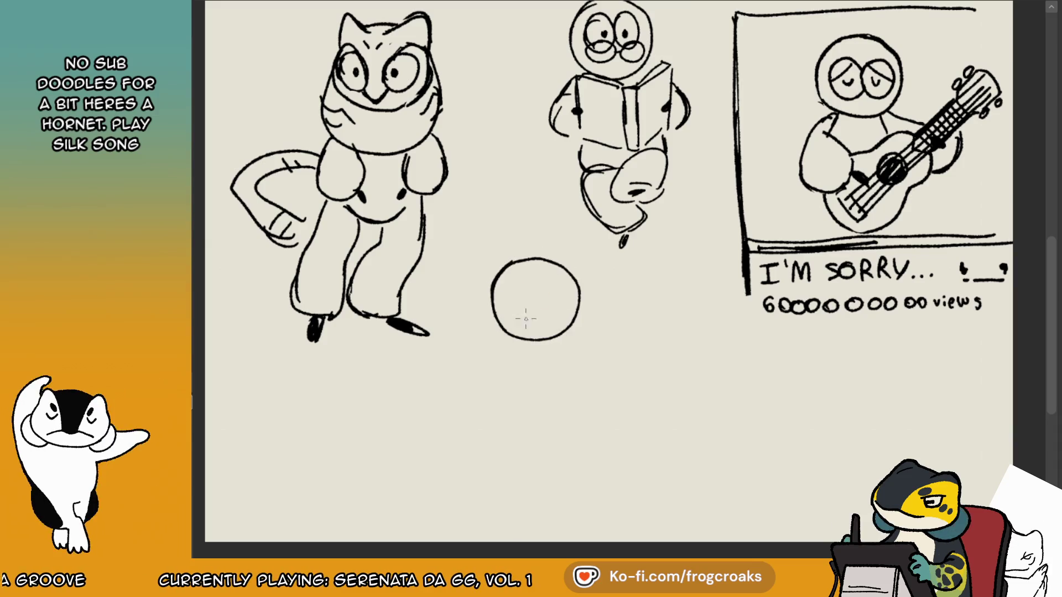
{"action": "mouse_move", "coordinate": [526, 283]}
{"action": "left_mouse_down"}
{"action": "mouse_move", "coordinate": [553, 294]}
{"action": "mouse_move", "coordinate": [538, 286]}
{"action": "left_mouse_up"}
{"action": "key", "text": "ctrl+z"}
{"action": "key", "text": "ctrl+z"}
{"action": "key", "text": "ctrl+z"}
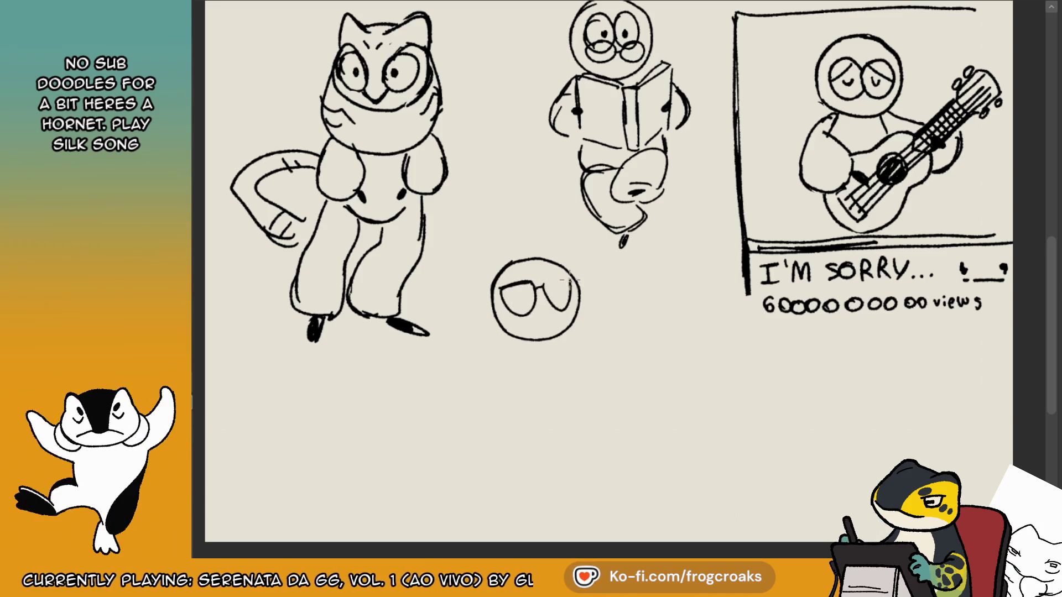
{"action": "mouse_move", "coordinate": [520, 291]}
{"action": "left_mouse_down"}
{"action": "mouse_move", "coordinate": [518, 303]}
{"action": "mouse_move", "coordinate": [497, 297]}
{"action": "left_mouse_up"}
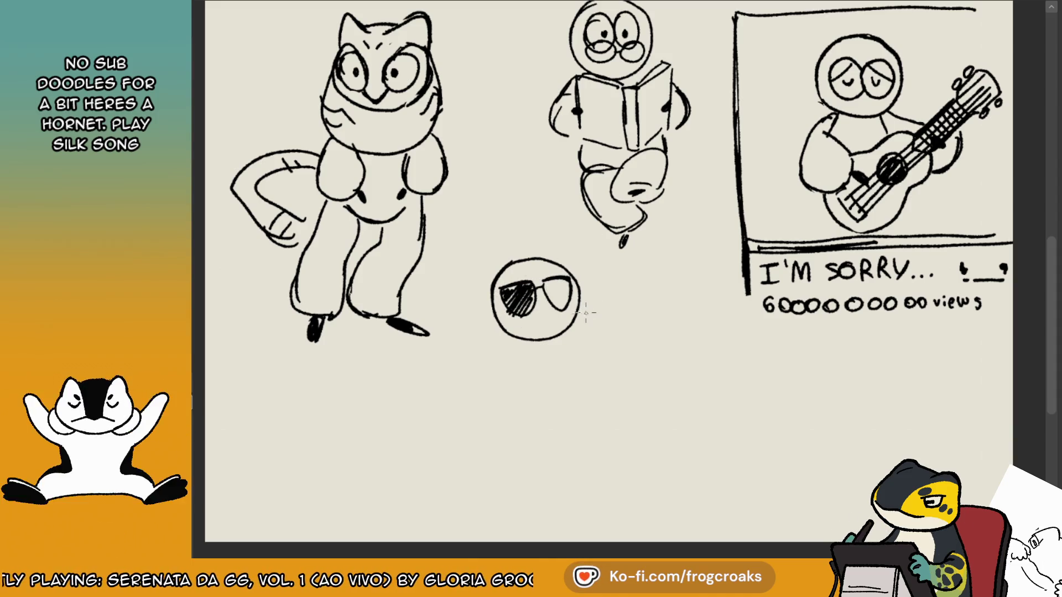
{"action": "mouse_move", "coordinate": [567, 293]}
{"action": "left_mouse_down"}
{"action": "mouse_move", "coordinate": [554, 314]}
{"action": "mouse_move", "coordinate": [563, 293]}
{"action": "mouse_move", "coordinate": [538, 292]}
{"action": "left_mouse_up"}
Add a cap with a band line and brim, plus a rounded shape beside the head.
{"action": "mouse_move", "coordinate": [545, 243]}
{"action": "left_mouse_down"}
{"action": "mouse_move", "coordinate": [520, 241]}
{"action": "mouse_move", "coordinate": [488, 274]}
{"action": "left_mouse_up"}
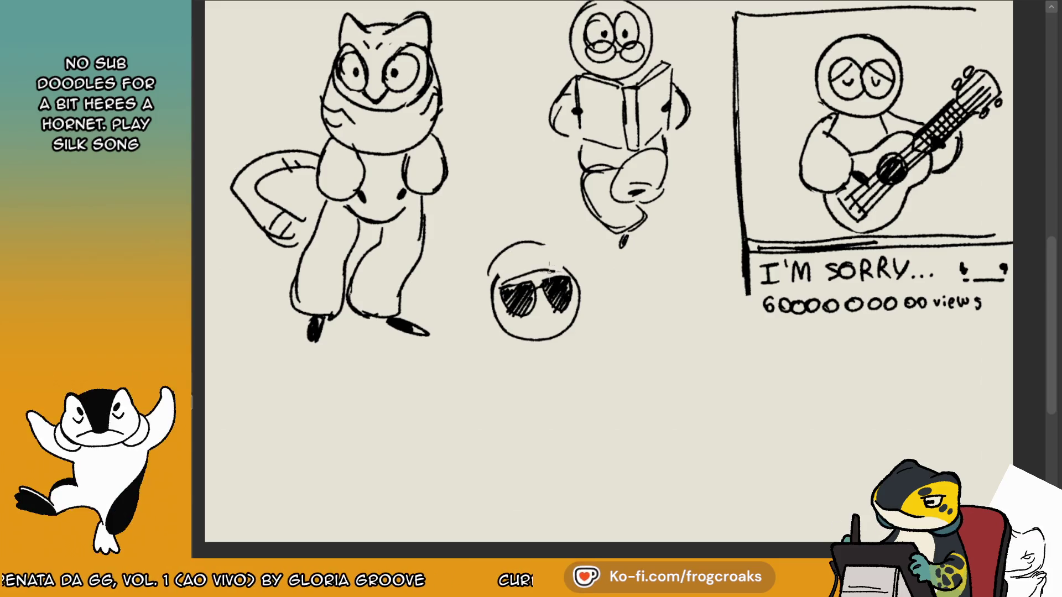
{"action": "left_click_drag", "start_coordinate": [517, 268], "coordinate": [570, 265]}
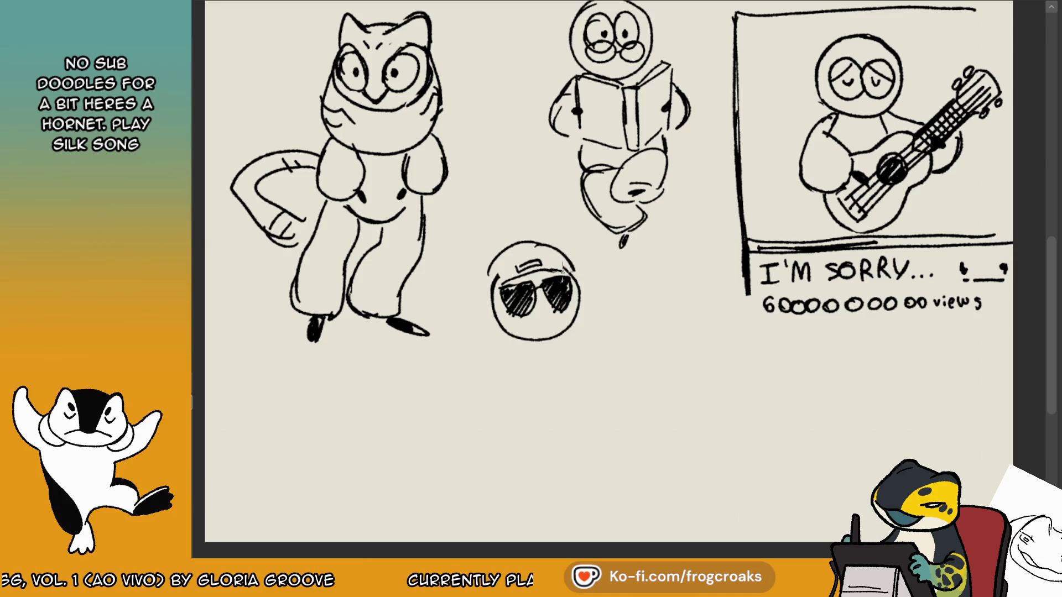
{"action": "mouse_move", "coordinate": [485, 297]}
{"action": "left_mouse_down"}
{"action": "mouse_move", "coordinate": [463, 321]}
{"action": "mouse_move", "coordinate": [497, 323]}
{"action": "left_mouse_up"}
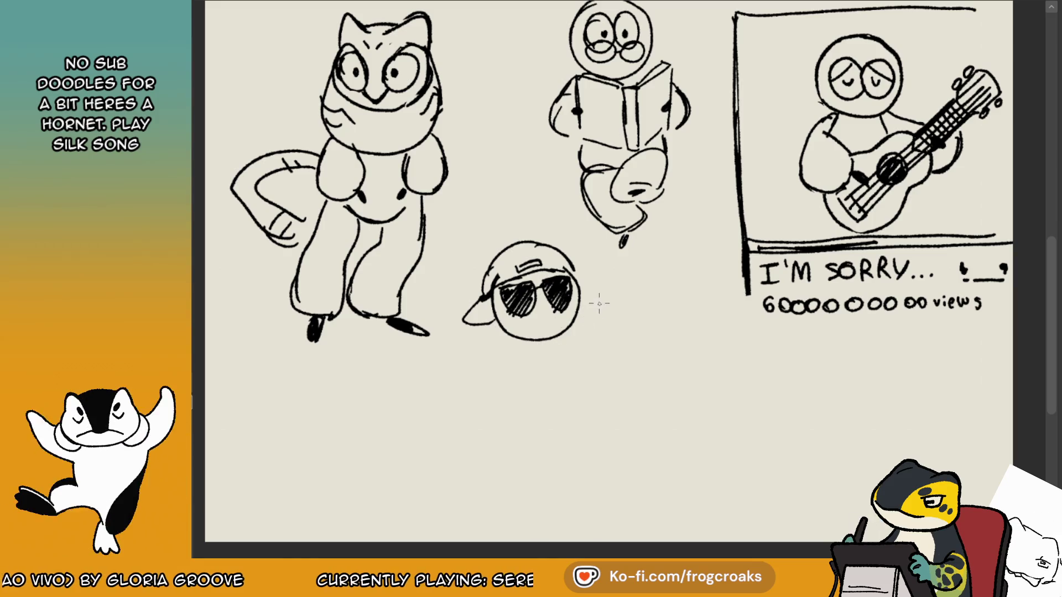
{"action": "key", "text": "ctrl+z"}
{"action": "mouse_move", "coordinate": [579, 311]}
{"action": "left_mouse_down"}
{"action": "mouse_move", "coordinate": [605, 304]}
{"action": "mouse_move", "coordinate": [579, 312]}
{"action": "left_mouse_up"}
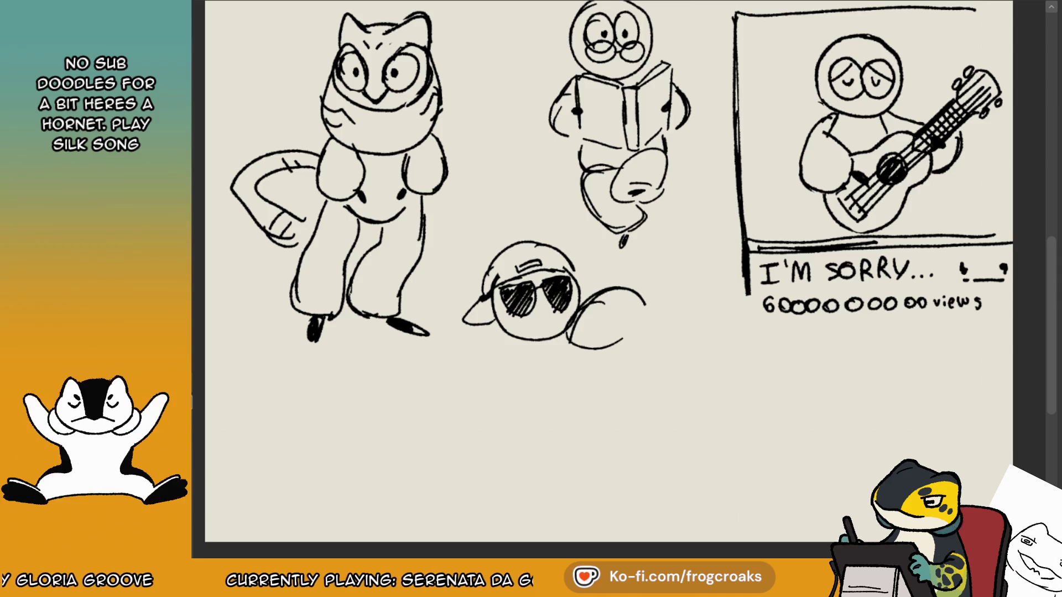
{"action": "mouse_move", "coordinate": [636, 327]}
{"action": "left_mouse_down"}
{"action": "mouse_move", "coordinate": [606, 365]}
{"action": "mouse_move", "coordinate": [624, 354]}
{"action": "left_mouse_up"}
{"action": "key", "text": "ctrl+z"}
{"action": "left_click_drag", "start_coordinate": [636, 308], "coordinate": [631, 352]}
Rough in the body and legs, then draw a long oval board beneath the figure.
{"action": "left_click_drag", "start_coordinate": [492, 331], "coordinate": [471, 384]}
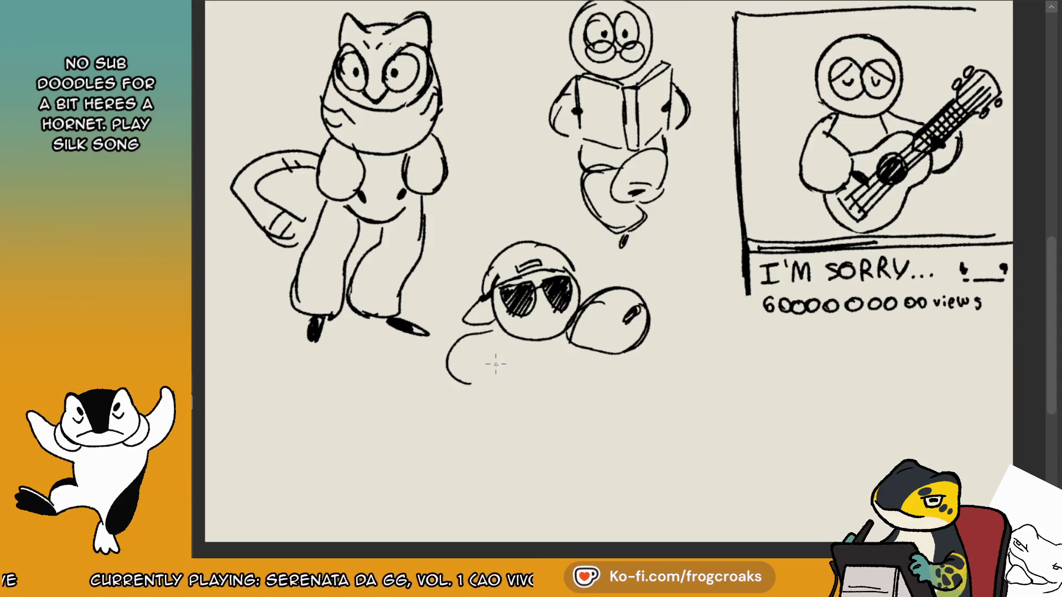
{"action": "key", "text": "ctrl+z"}
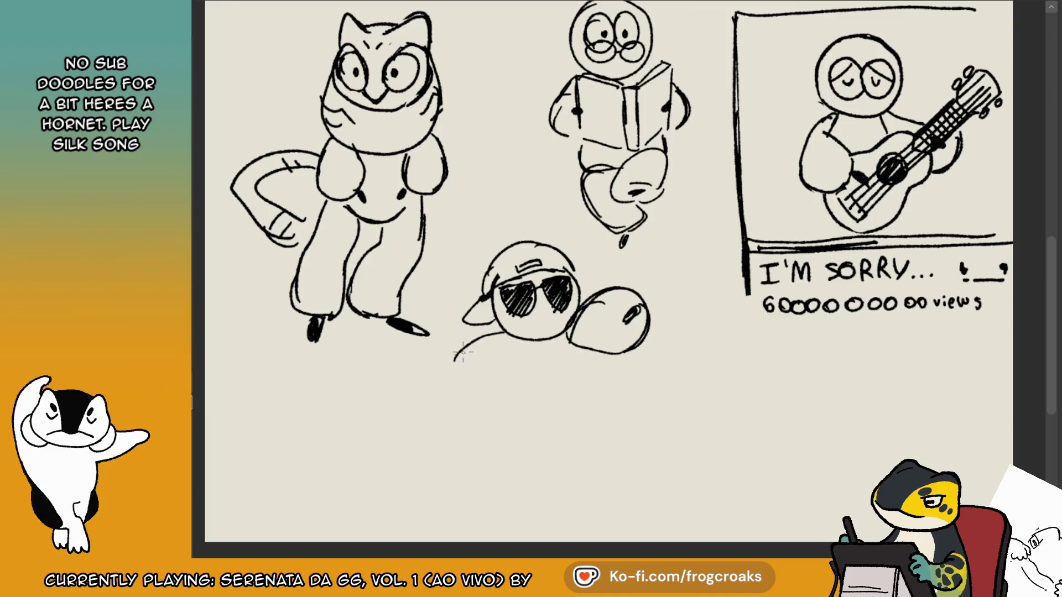
{"action": "left_click_drag", "start_coordinate": [457, 370], "coordinate": [448, 369]}
{"action": "key", "text": "ctrl+z"}
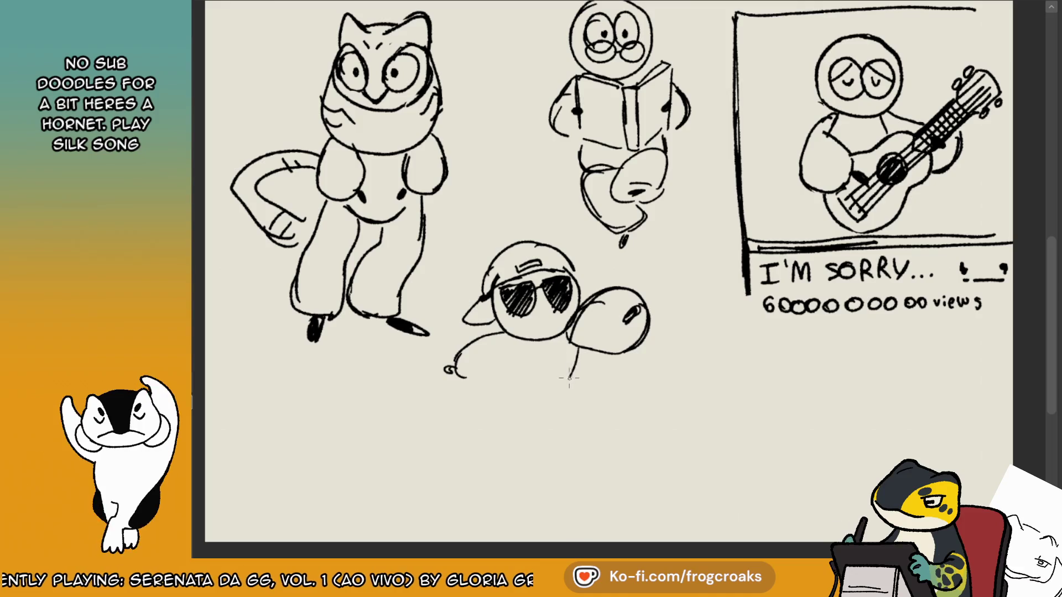
{"action": "mouse_move", "coordinate": [518, 341]}
{"action": "left_mouse_down"}
{"action": "mouse_move", "coordinate": [483, 397]}
{"action": "mouse_move", "coordinate": [553, 410]}
{"action": "left_mouse_up"}
{"action": "left_click_drag", "start_coordinate": [578, 365], "coordinate": [555, 408]}
{"action": "left_click_drag", "start_coordinate": [492, 390], "coordinate": [444, 397]}
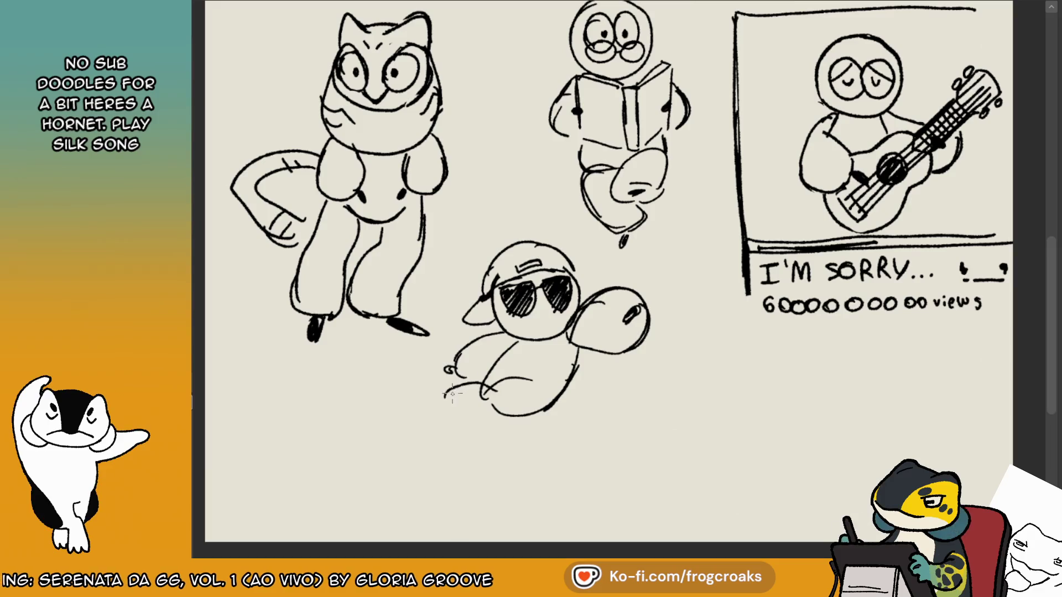
{"action": "mouse_move", "coordinate": [444, 454]}
{"action": "left_mouse_down"}
{"action": "mouse_move", "coordinate": [584, 409]}
{"action": "mouse_move", "coordinate": [622, 437]}
{"action": "mouse_move", "coordinate": [522, 492]}
{"action": "mouse_move", "coordinate": [451, 500]}
{"action": "mouse_move", "coordinate": [553, 481]}
{"action": "left_mouse_up"}
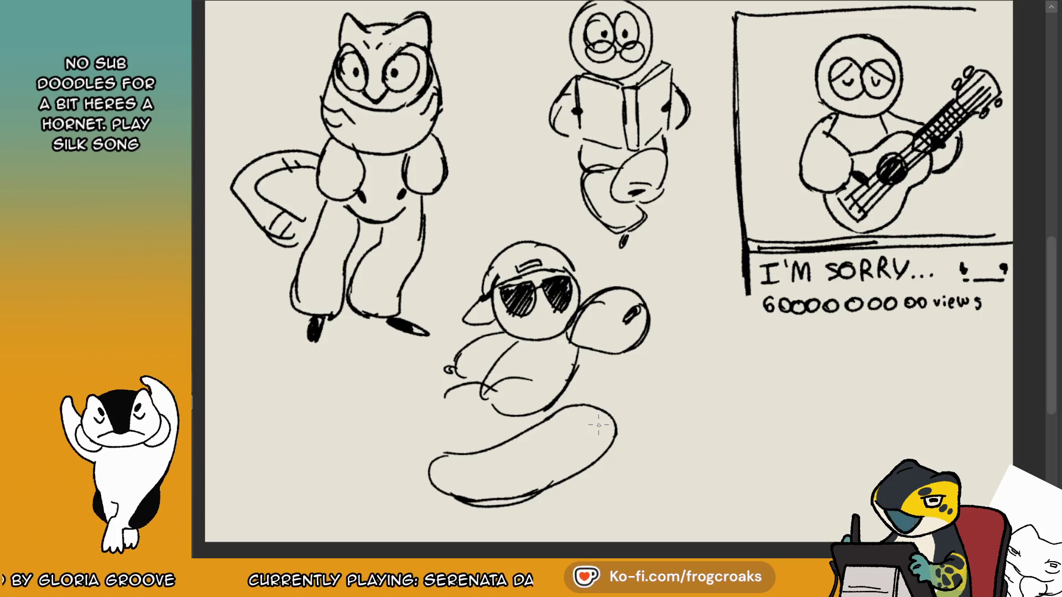
Add wheels to the oval skateboard, with a thickened right wheel and a curve at the left end.
{"action": "left_click_drag", "start_coordinate": [576, 422], "coordinate": [560, 442]}
{"action": "key", "text": "ctrl+z"}
{"action": "key", "text": "ctrl+z"}
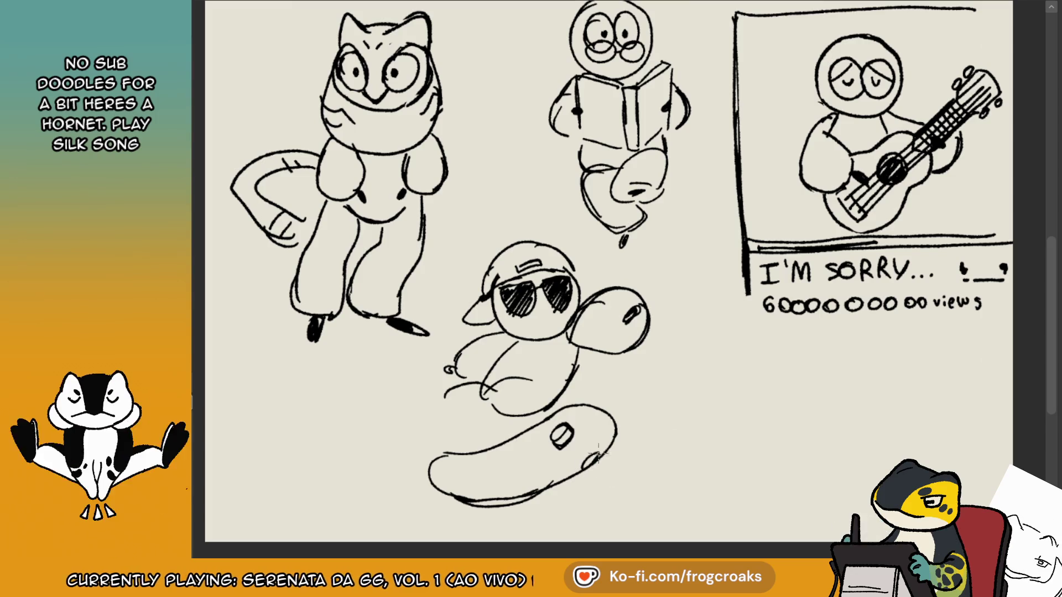
{"action": "left_click_drag", "start_coordinate": [600, 452], "coordinate": [586, 471]}
{"action": "mouse_move", "coordinate": [441, 475]}
{"action": "left_mouse_down"}
{"action": "mouse_move", "coordinate": [469, 487]}
{"action": "mouse_move", "coordinate": [477, 505]}
{"action": "left_mouse_up"}
Reshape the sitting figure's arm, lower leg, foot and lower body, then check the whole doodle sheet.
{"action": "mouse_move", "coordinate": [520, 365]}
{"action": "left_mouse_down"}
{"action": "mouse_move", "coordinate": [547, 394]}
{"action": "mouse_move", "coordinate": [562, 356]}
{"action": "mouse_move", "coordinate": [529, 401]}
{"action": "mouse_move", "coordinate": [528, 390]}
{"action": "mouse_move", "coordinate": [555, 390]}
{"action": "left_mouse_up"}
{"action": "key", "text": "ctrl+z"}
{"action": "mouse_move", "coordinate": [515, 362]}
{"action": "left_mouse_down"}
{"action": "mouse_move", "coordinate": [506, 412]}
{"action": "mouse_move", "coordinate": [526, 400]}
{"action": "left_mouse_up"}
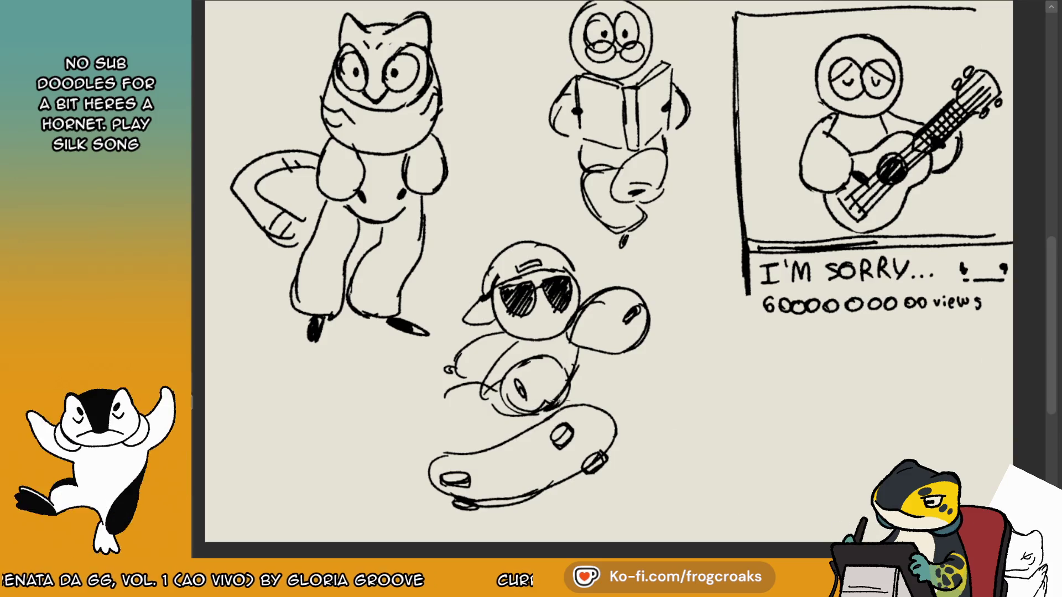
{"action": "mouse_move", "coordinate": [430, 410]}
{"action": "left_mouse_down"}
{"action": "mouse_move", "coordinate": [422, 413]}
{"action": "mouse_move", "coordinate": [442, 434]}
{"action": "mouse_move", "coordinate": [509, 420]}
{"action": "mouse_move", "coordinate": [425, 486]}
{"action": "left_mouse_up"}
{"action": "mouse_move", "coordinate": [484, 385]}
{"action": "left_mouse_down"}
{"action": "mouse_move", "coordinate": [426, 428]}
{"action": "mouse_move", "coordinate": [435, 432]}
{"action": "left_mouse_up"}
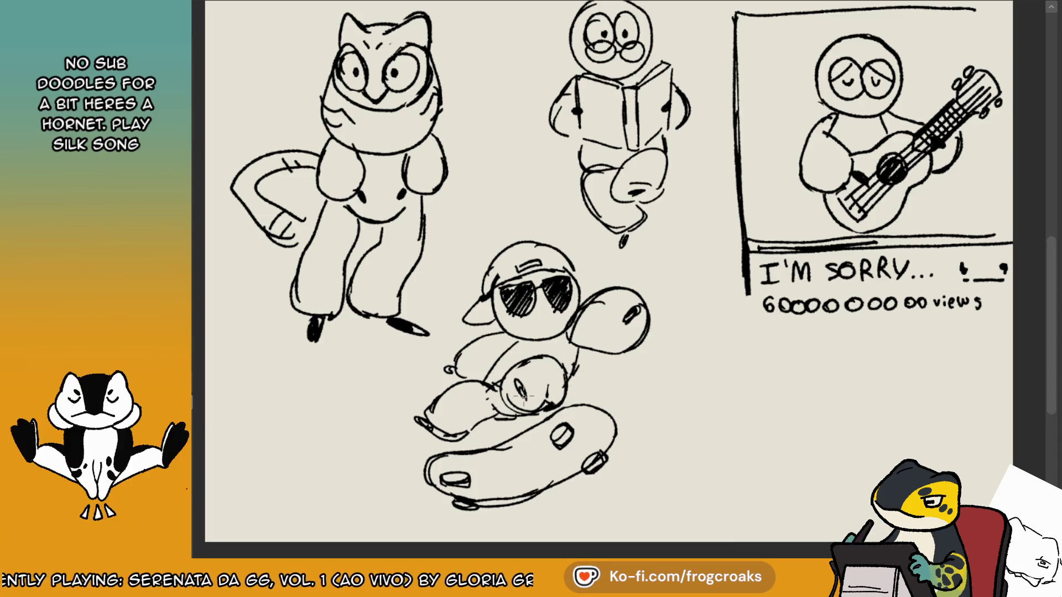
{"action": "scroll", "coordinate": [523, 396], "scroll_direction": "down", "scroll_amount": 5}
{"action": "scroll", "coordinate": [523, 396], "scroll_direction": "up", "scroll_amount": 2}
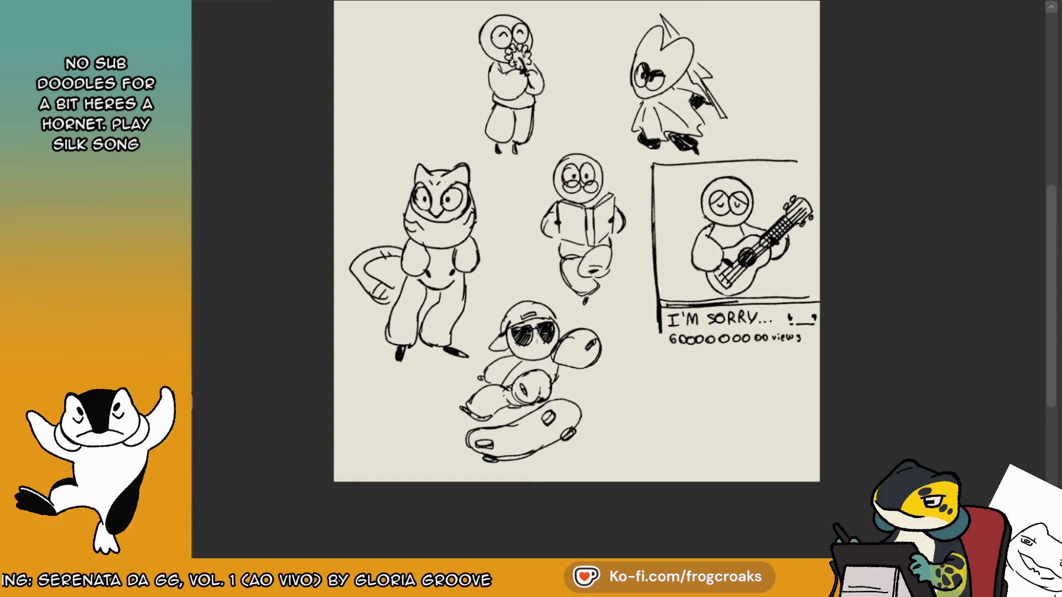
Zoom into the skateboard doodle, then cycle documents to the salamander sheet with its grey sketch.
{"action": "scroll", "coordinate": [449, 441], "scroll_direction": "up", "scroll_amount": 3}
{"action": "scroll", "coordinate": [448, 444], "scroll_direction": "up", "scroll_amount": 2}
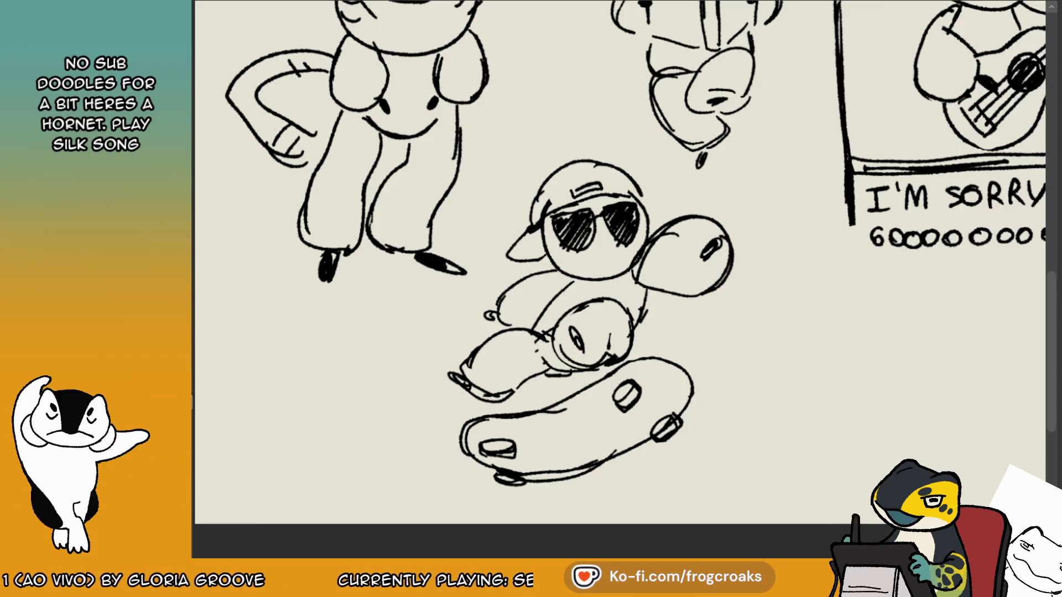
{"action": "key", "text": "ctrl+Tab"}
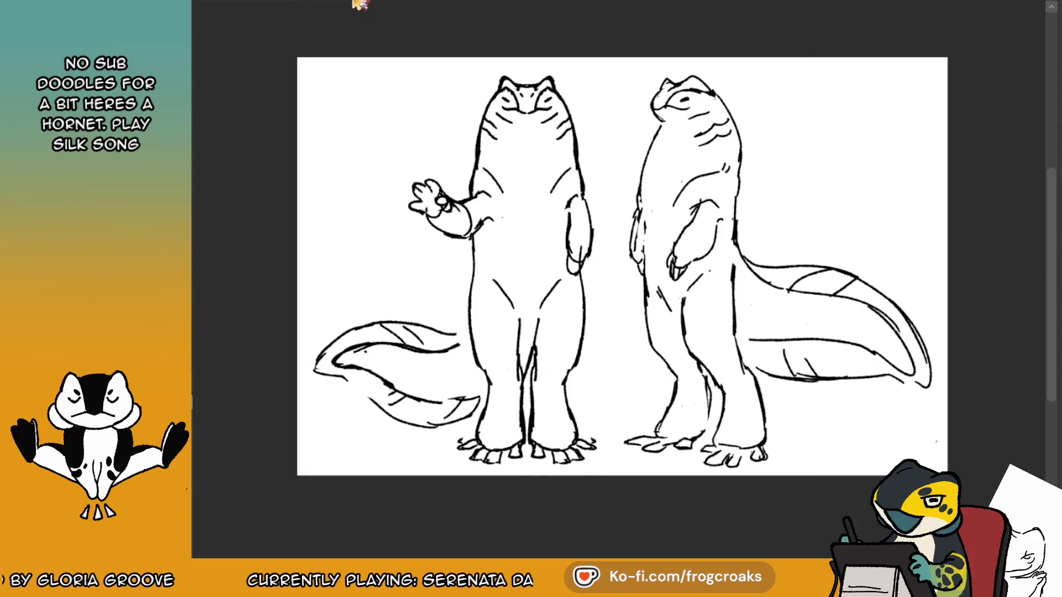
{"action": "key", "text": "ctrl+Tab"}
{"action": "scroll", "coordinate": [541, 156], "scroll_direction": "down", "scroll_amount": 3}
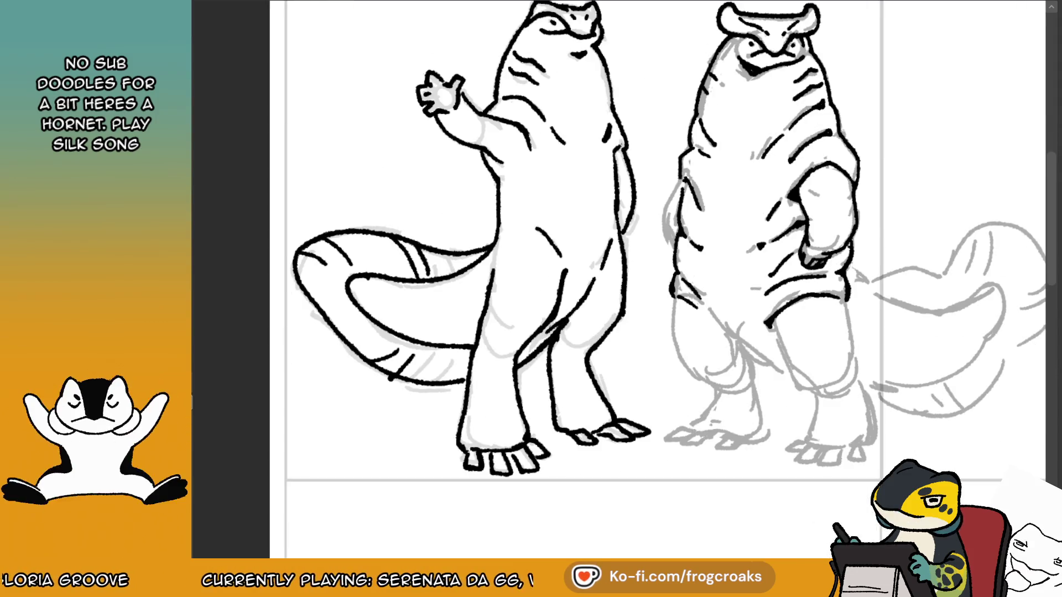